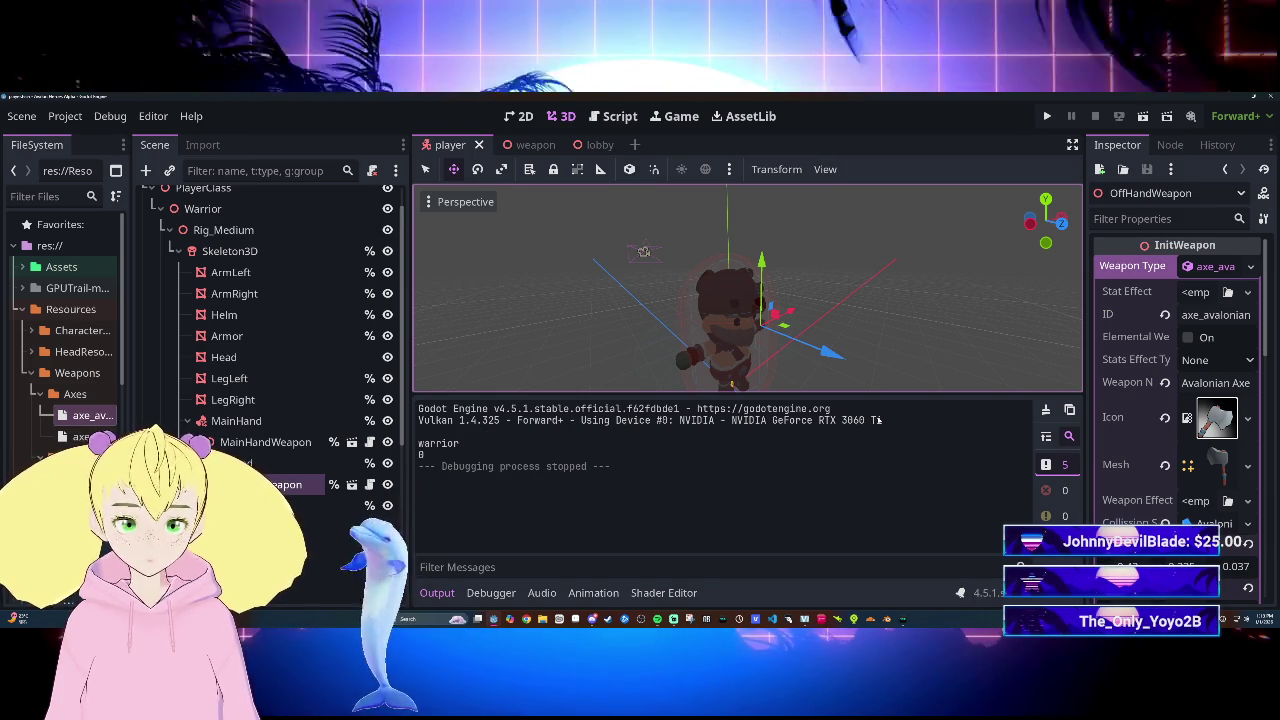
Step: Flip between the lobby, weapon and player scene tabs, then show Player.gd in the Script editor
left_click(608, 145)
left_click(530, 145)
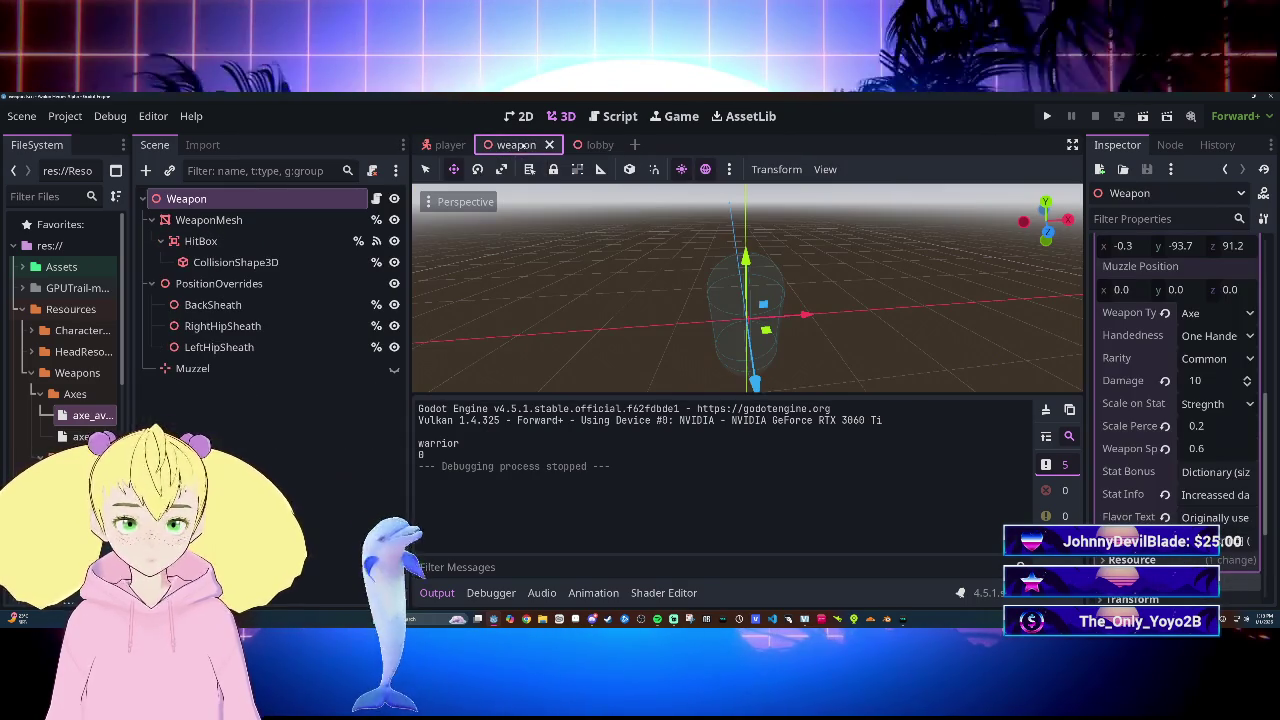
left_click(448, 145)
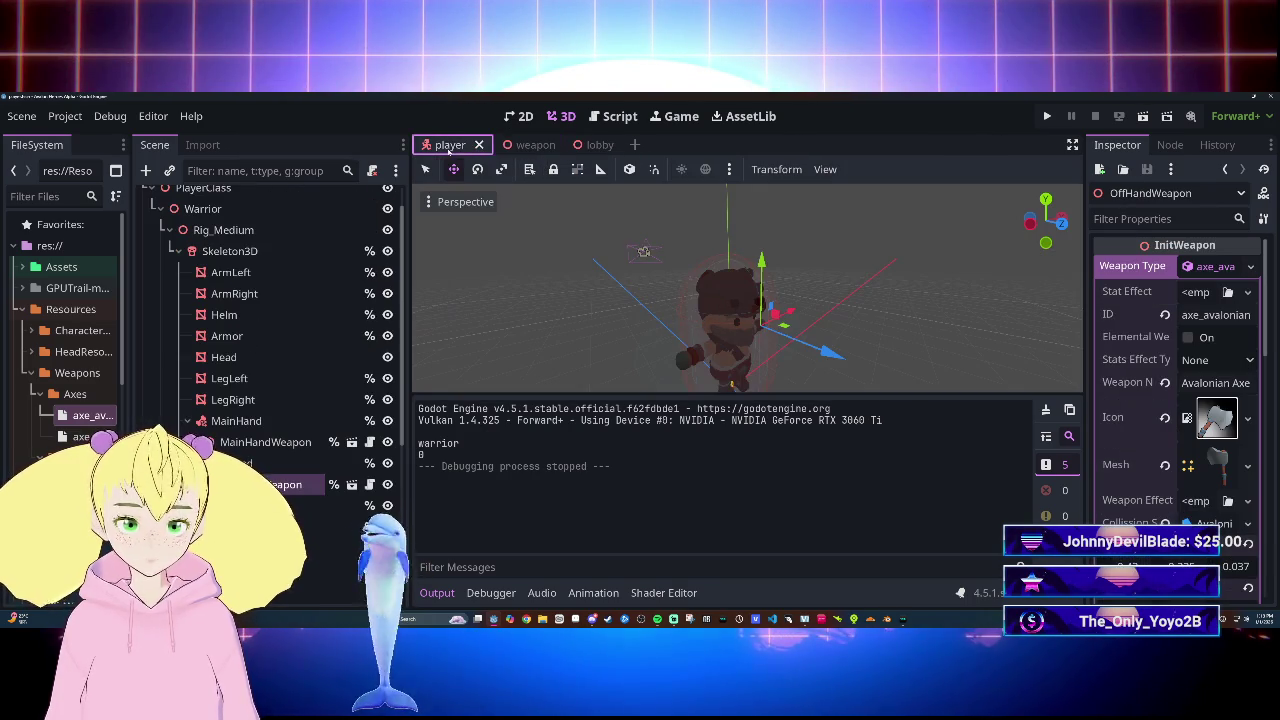
left_click(529, 150)
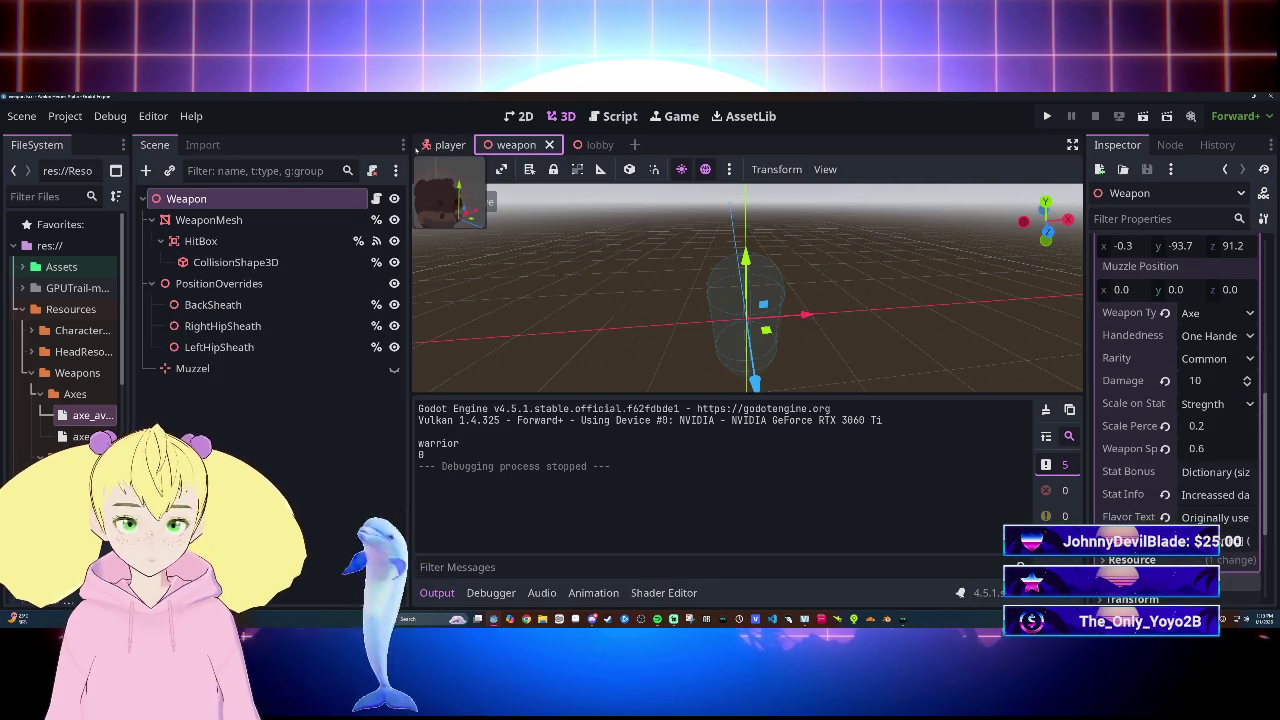
left_click(445, 145)
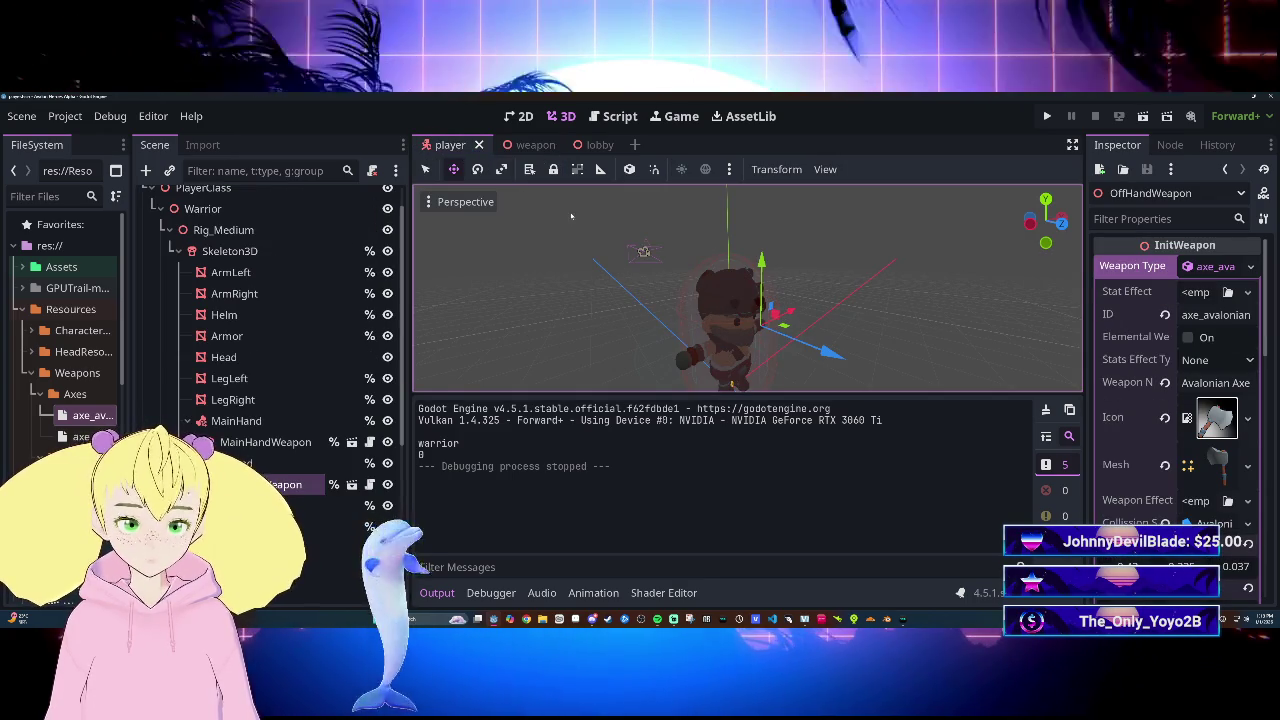
left_click(530, 145)
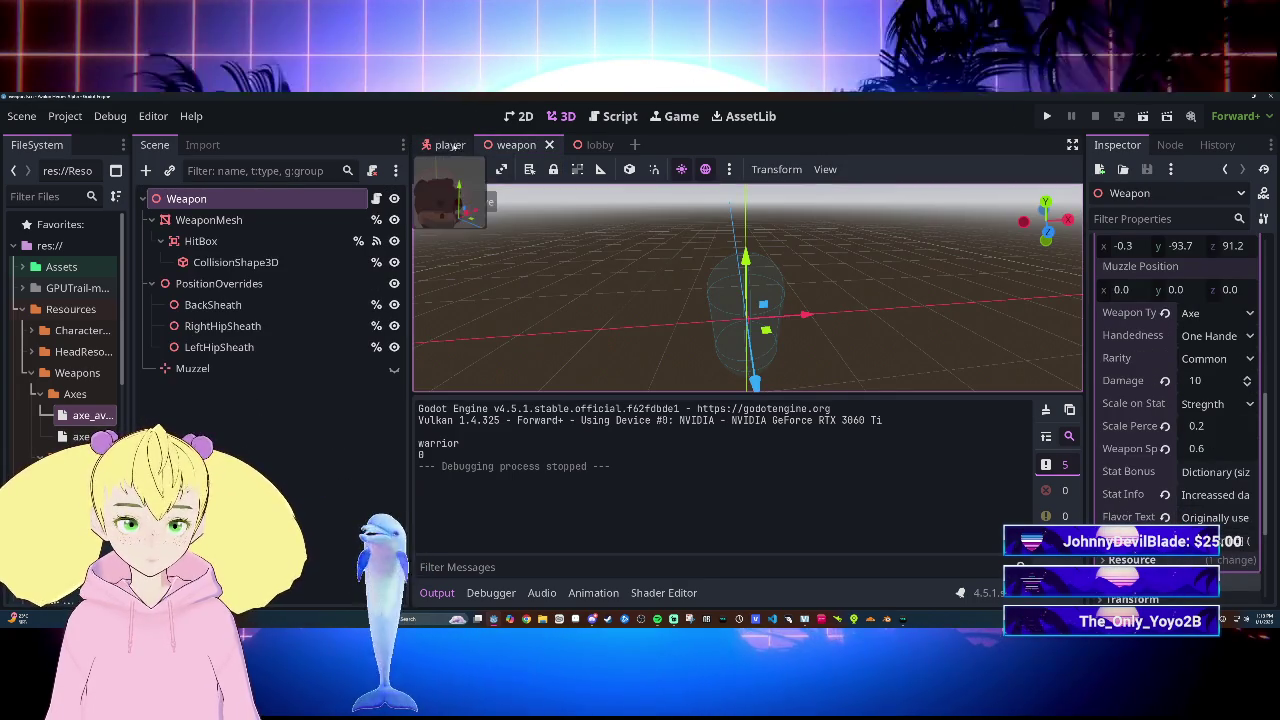
left_click(450, 145)
key("ctrl+F3")
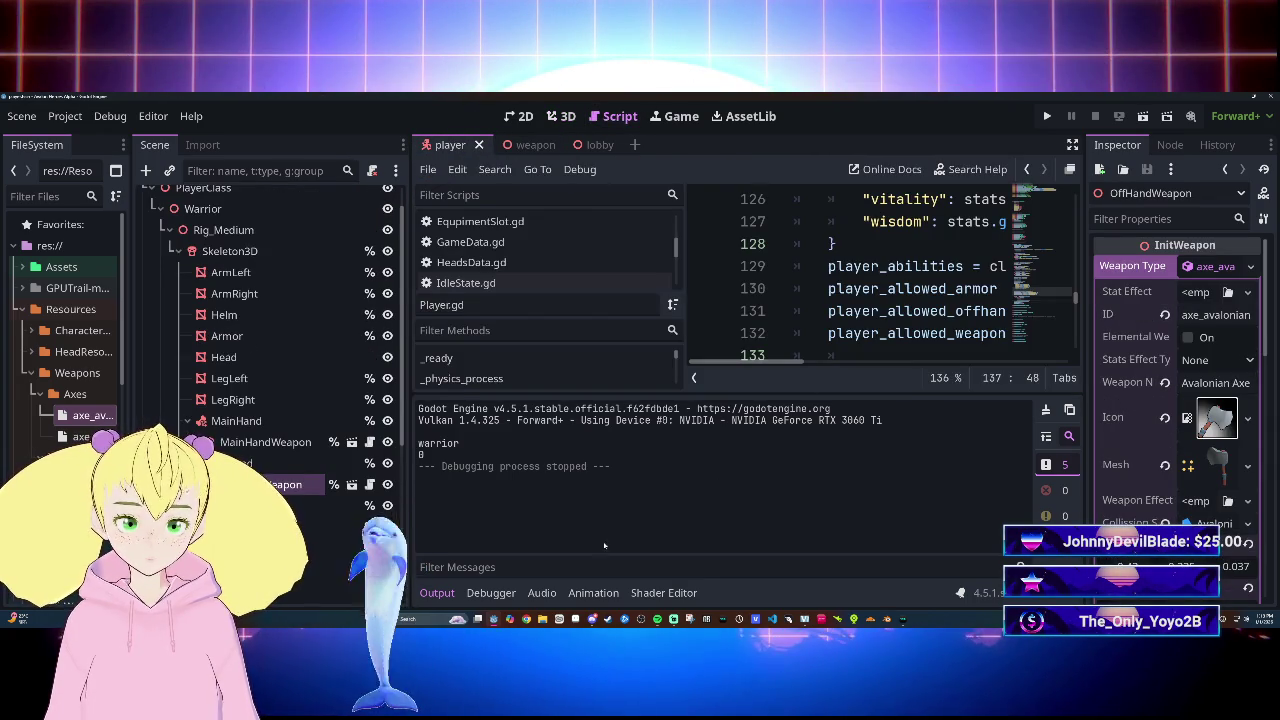
Step: Collapse the Output panel and widen the code editing area
left_click(436, 594)
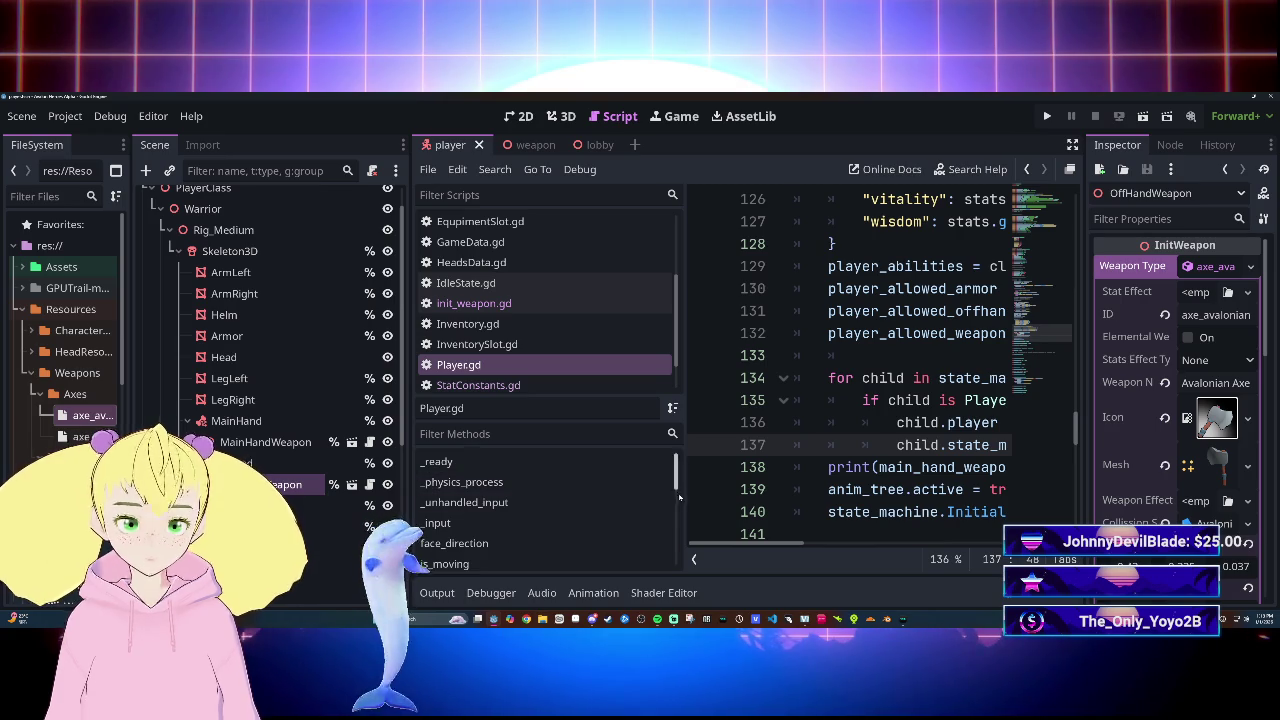
left_click_drag(684, 494, 490, 494)
mouse_move(718, 545)
left_mouse_down()
mouse_move(798, 545)
mouse_move(720, 545)
left_mouse_up()
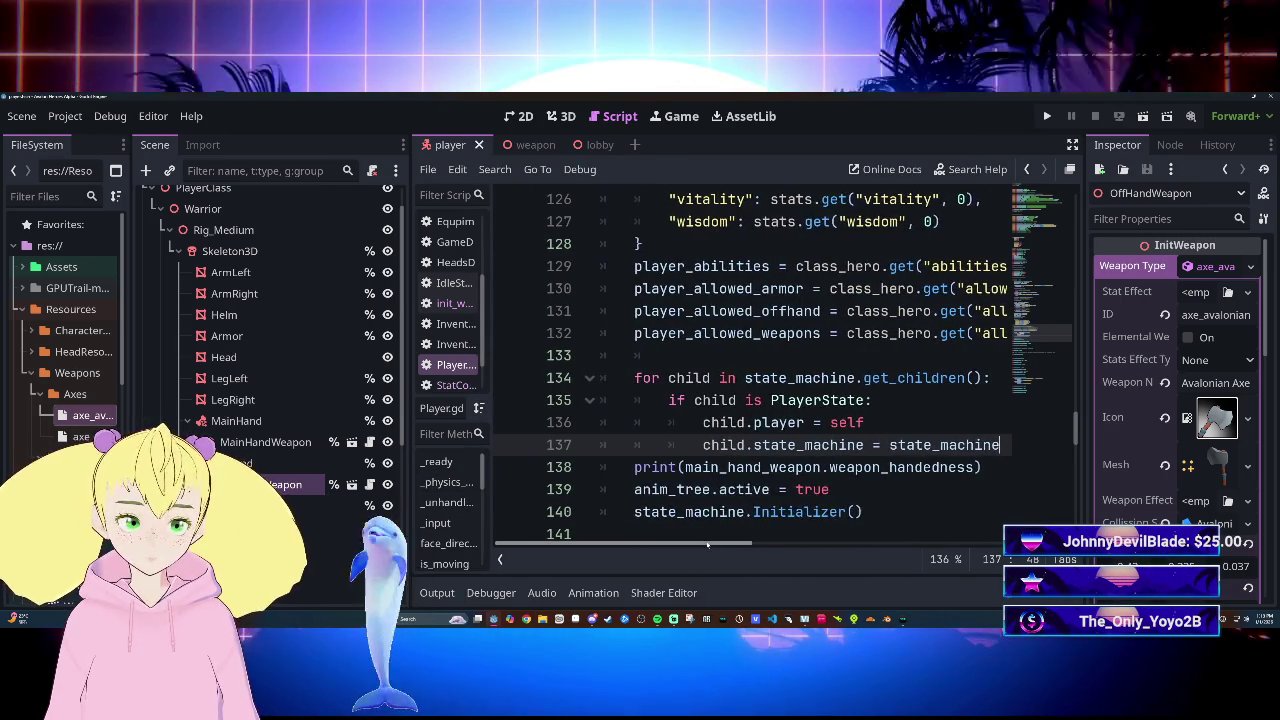
Step: Change line 138 to print(main_hand_weapon.get_groups()) and run the game with F5
left_click(943, 467)
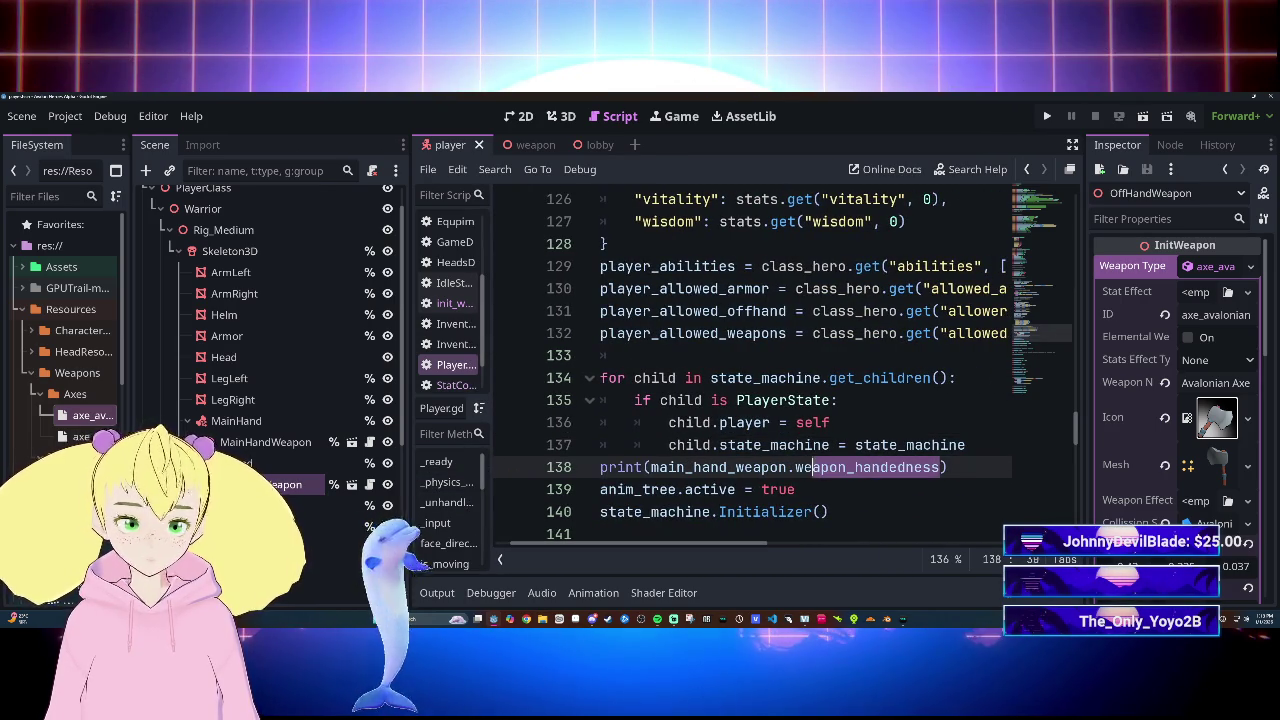
type("gr")
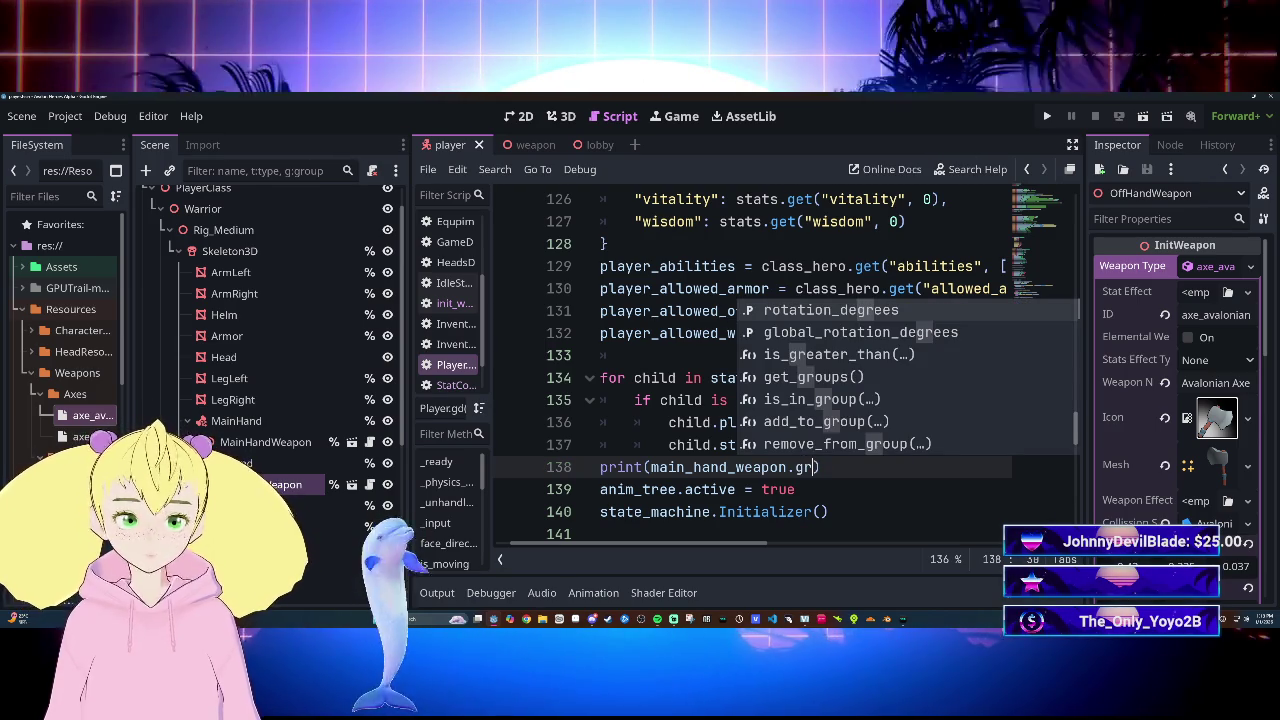
key("Down")
key("Down")
key("Down")
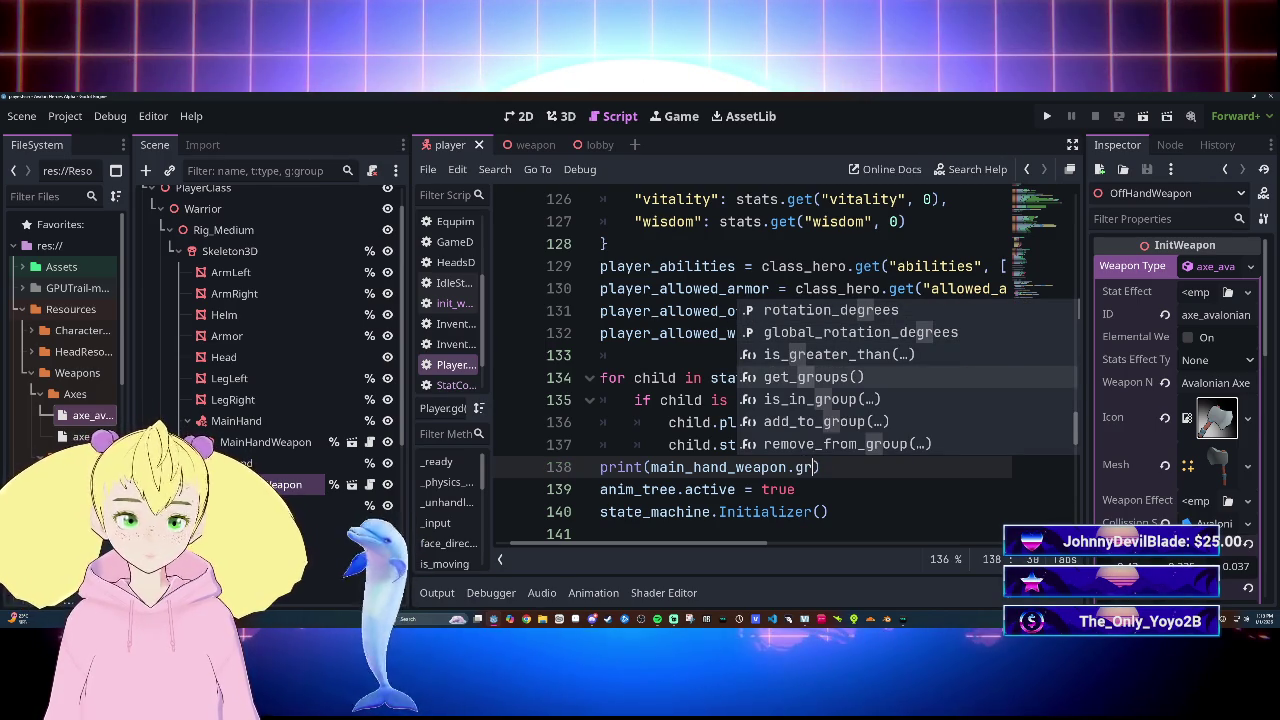
key("Return")
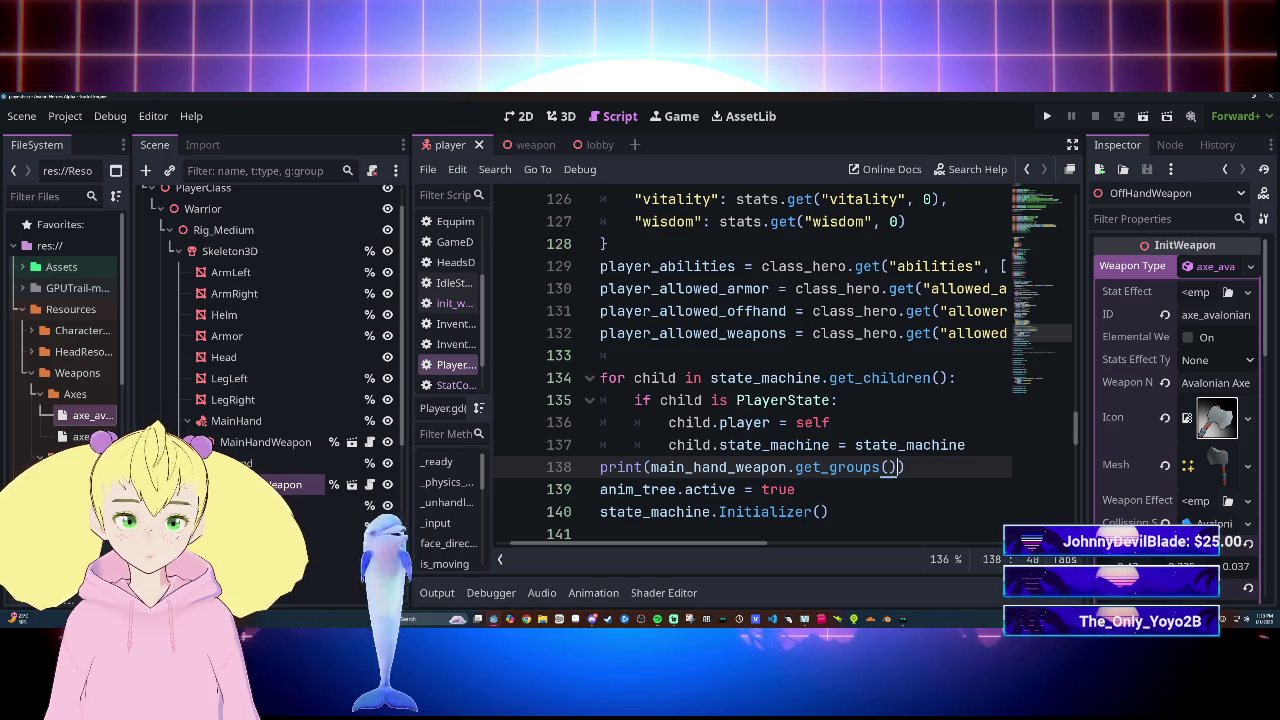
key("F5")
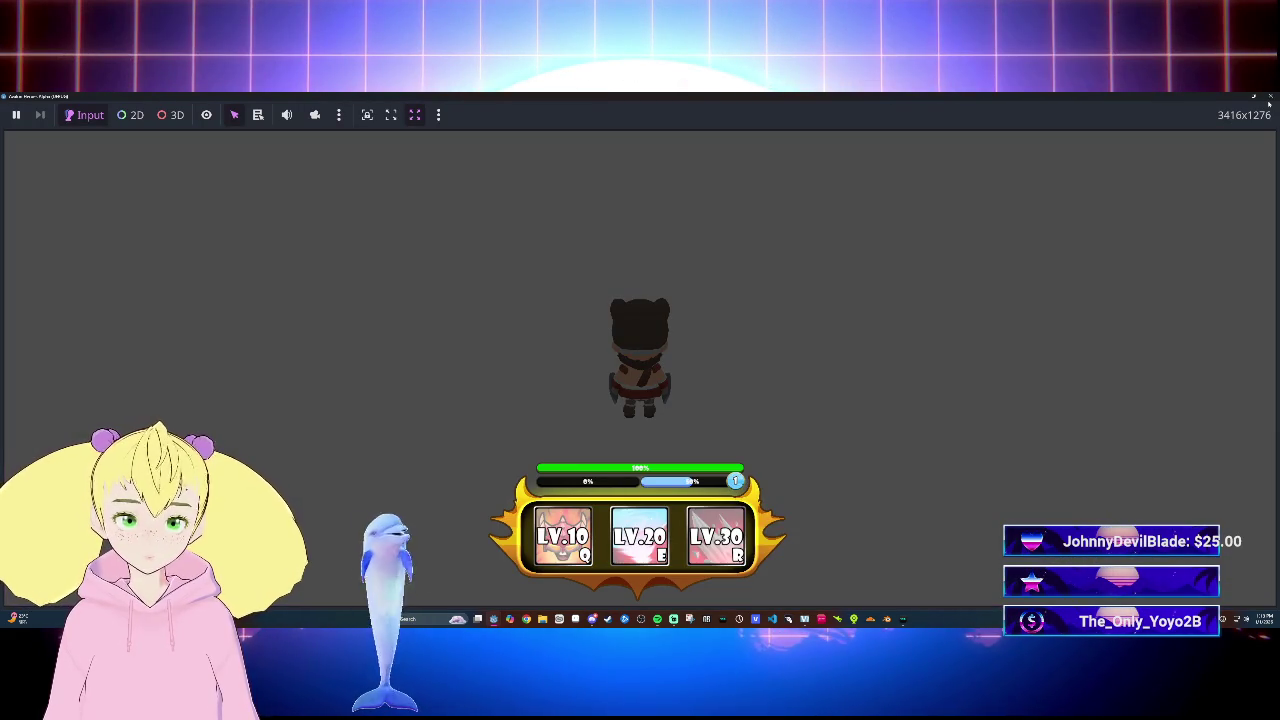
Step: Close the running game, check MainHandWeapon's Transform in the Scene tree, and return to Player.gd
left_click(1270, 96)
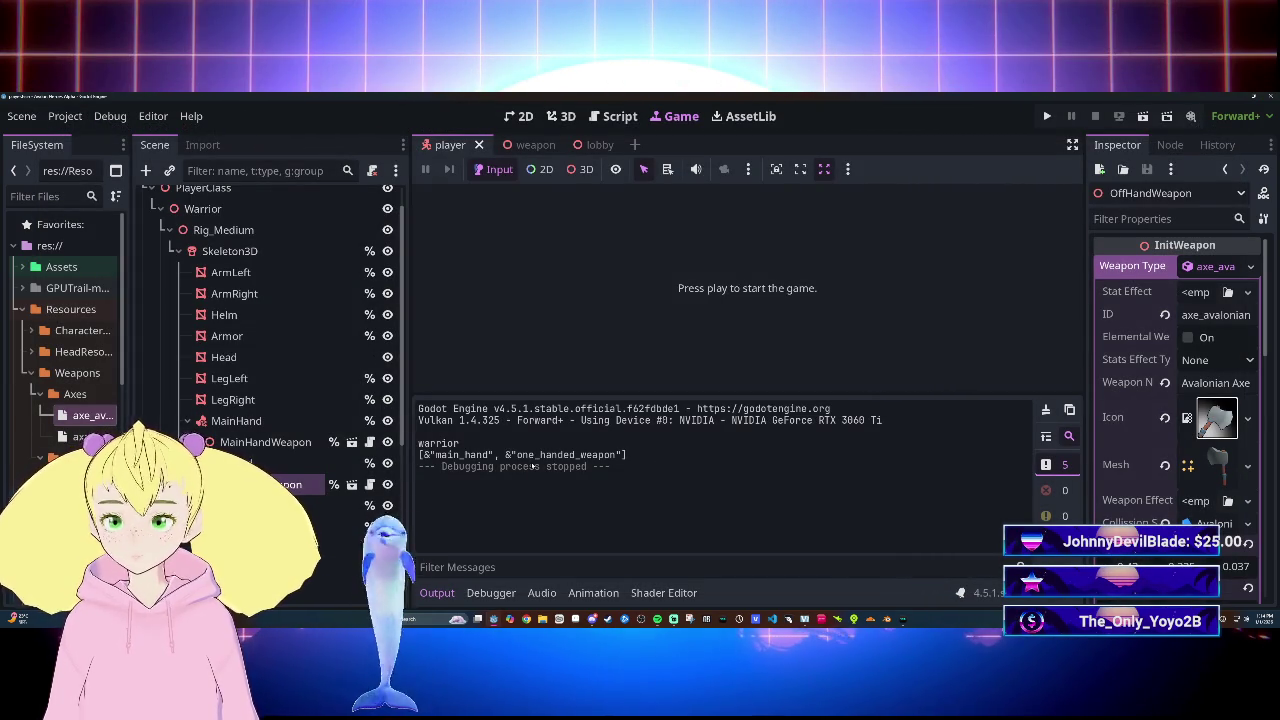
left_click(250, 442)
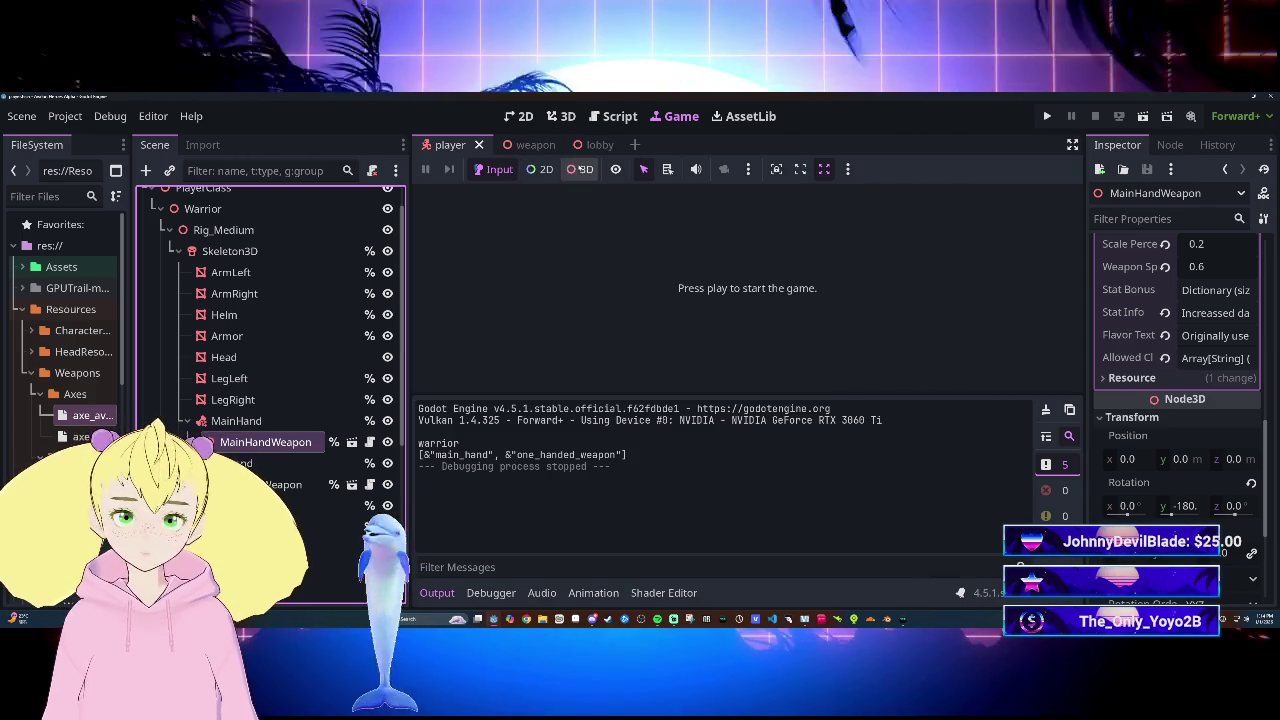
left_click(606, 120)
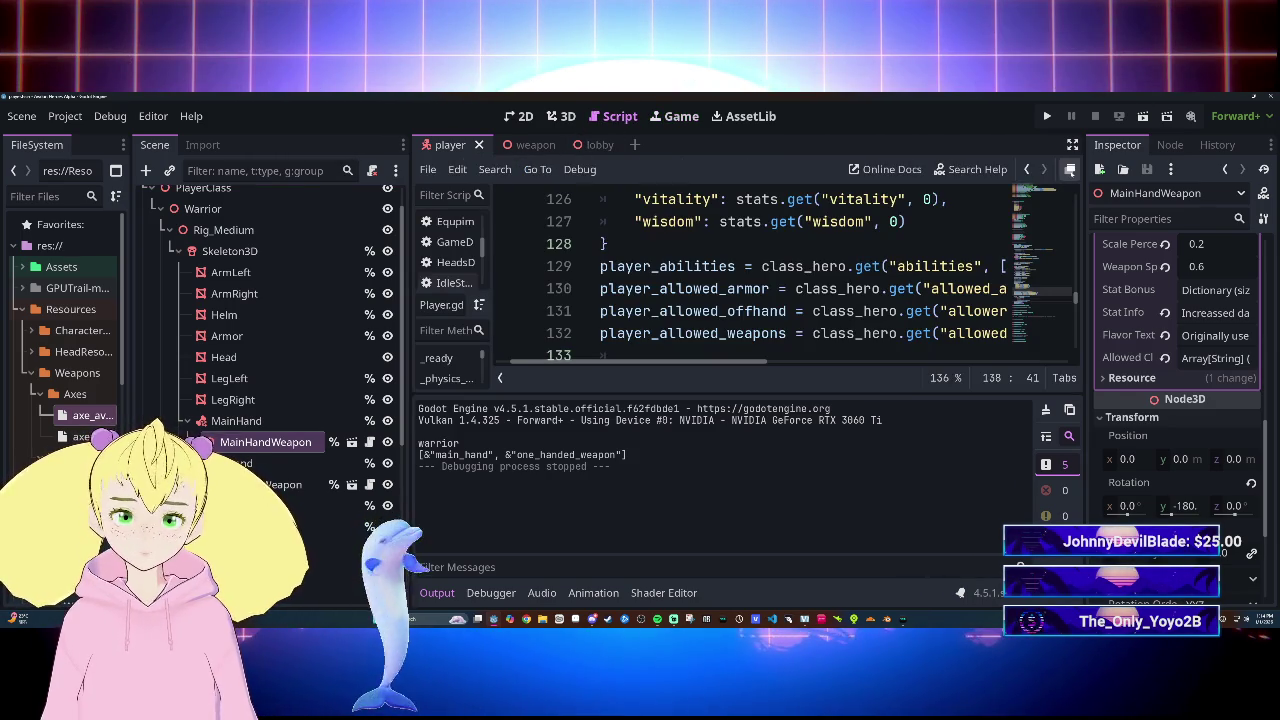
Step: In distraction-free mode, add line 139 printing off_hand_weapon.get_groups() and run the game
key("ctrl+shift+F11")
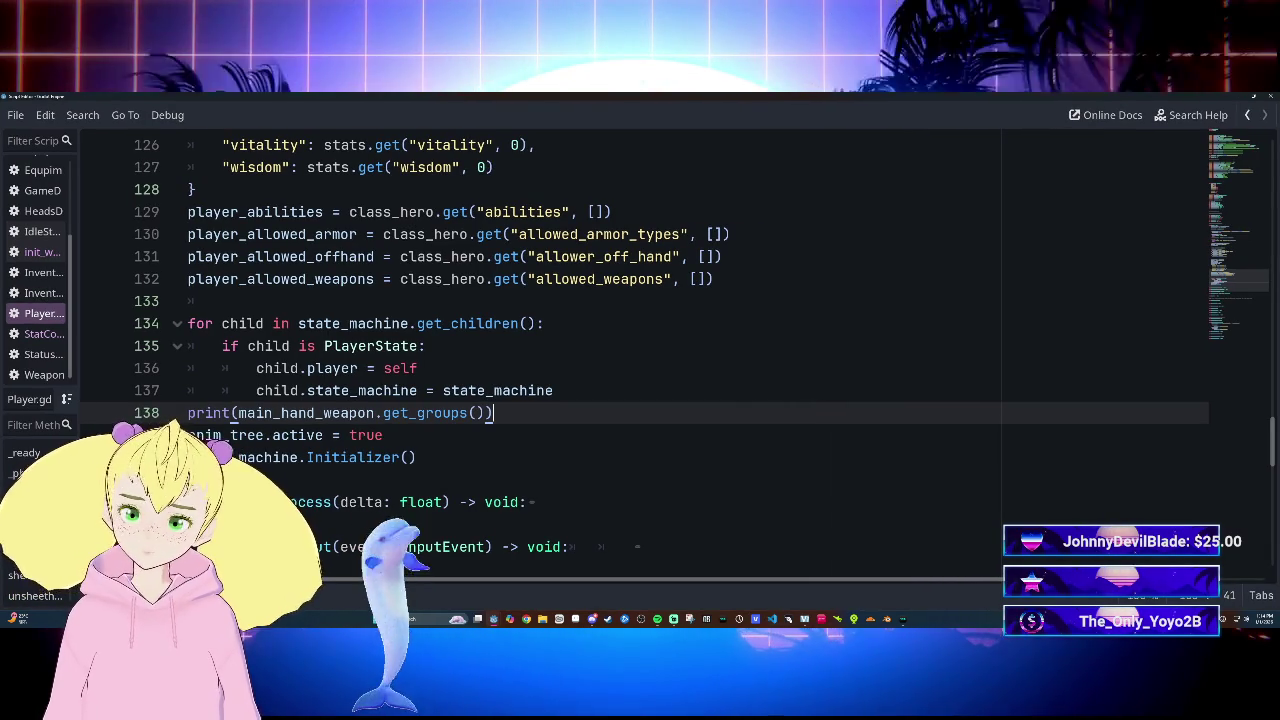
key("Return")
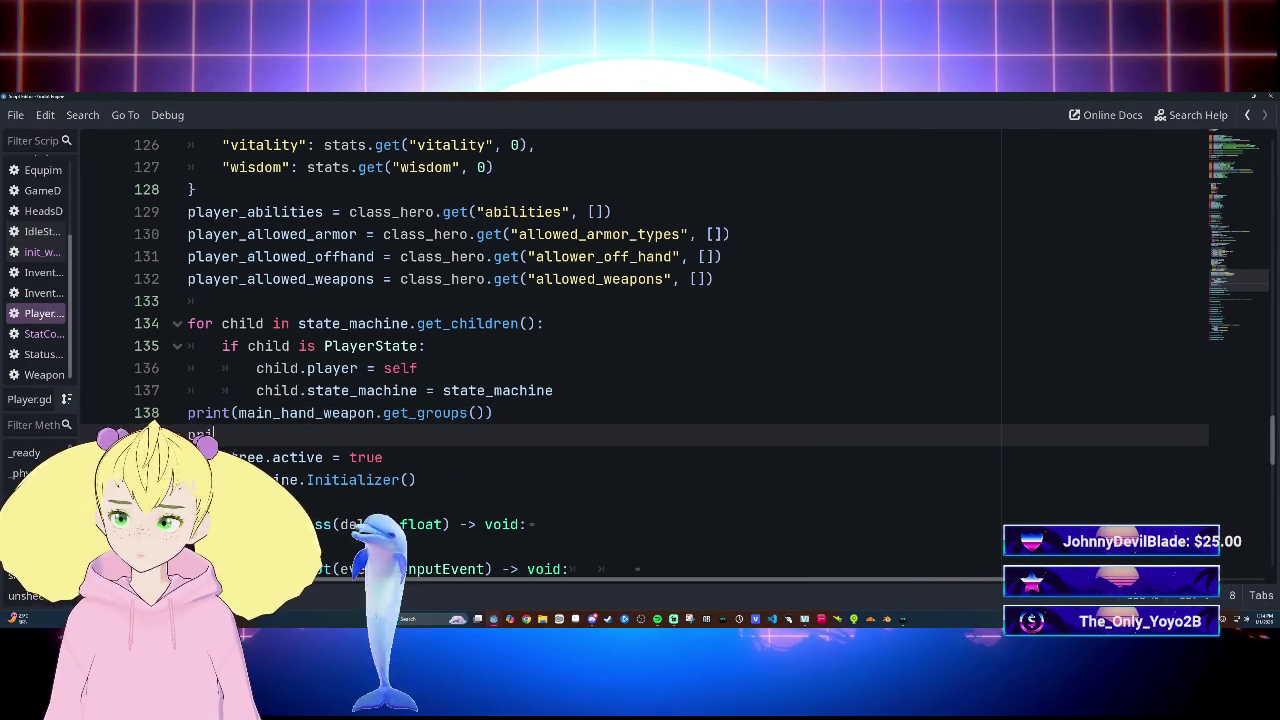
type("nt")
type("(o")
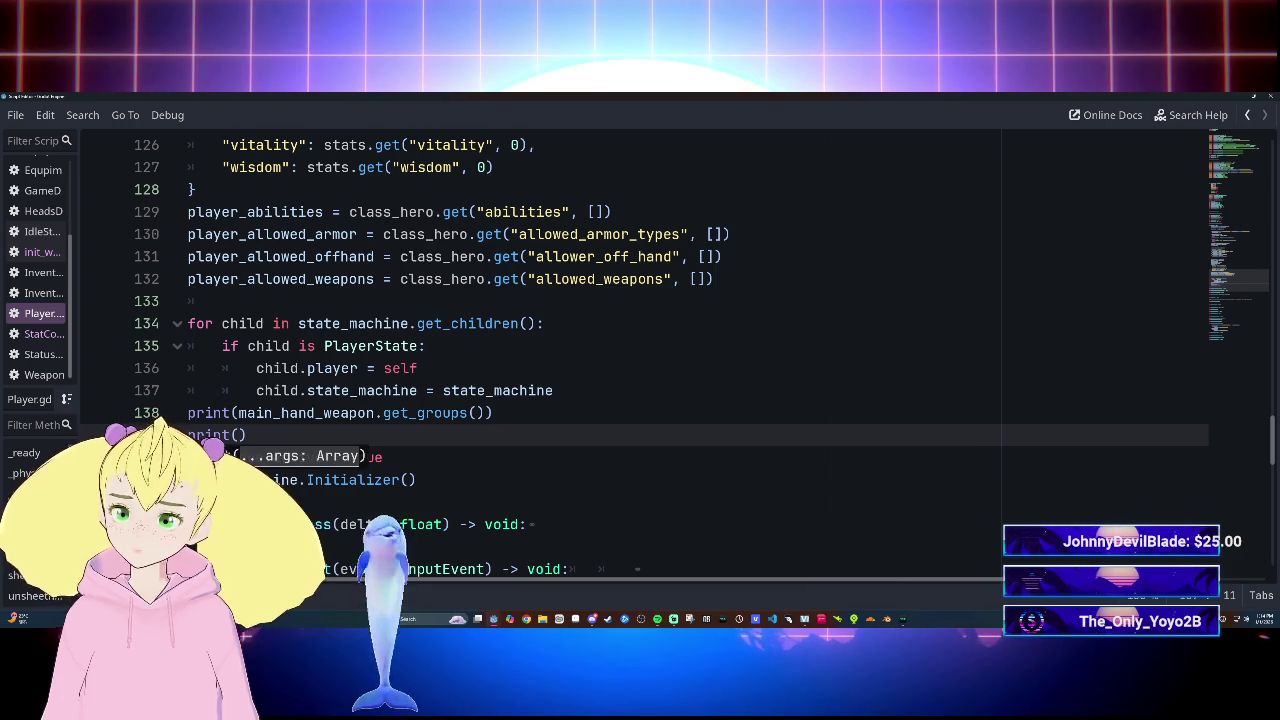
type("ff")
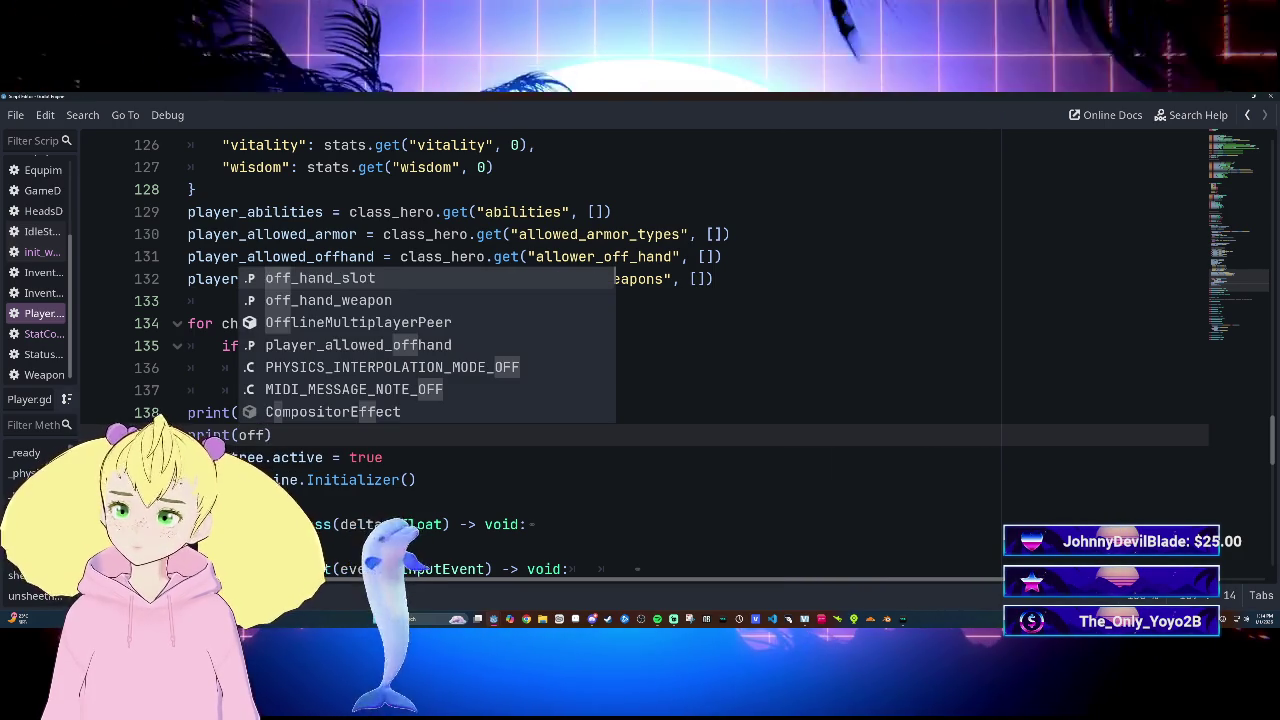
key("Down")
key("Return")
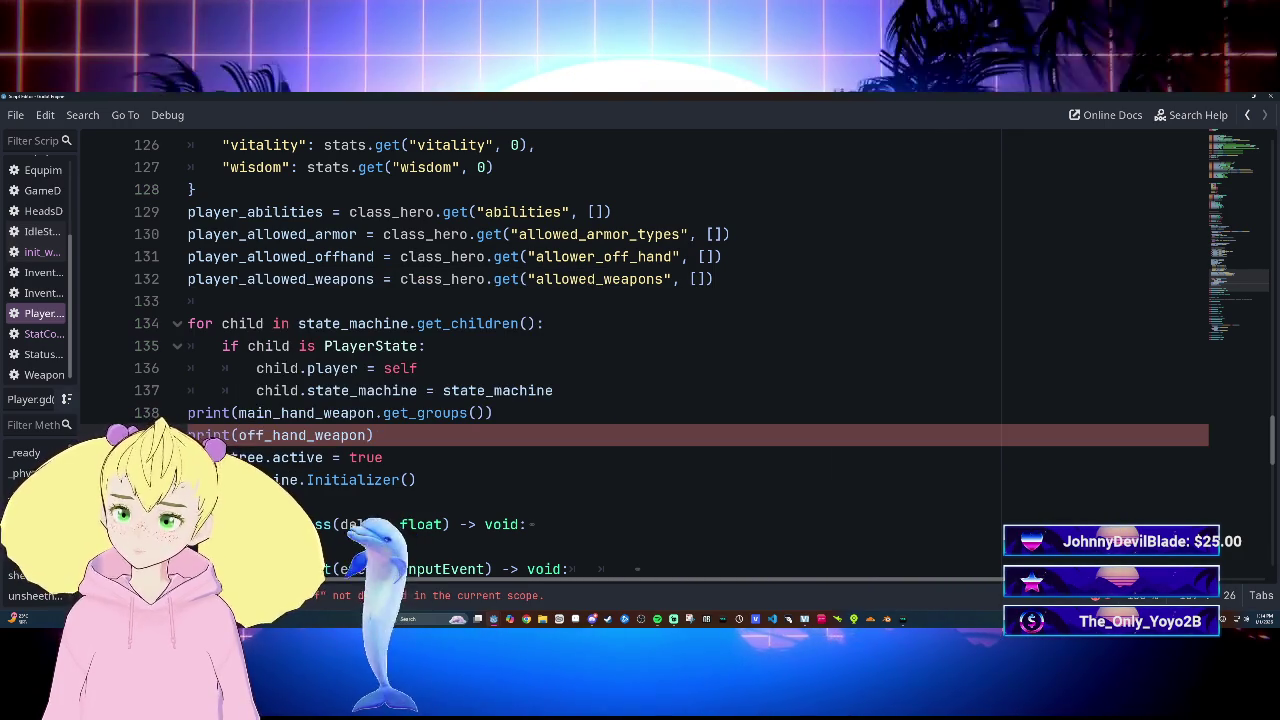
type(".get")
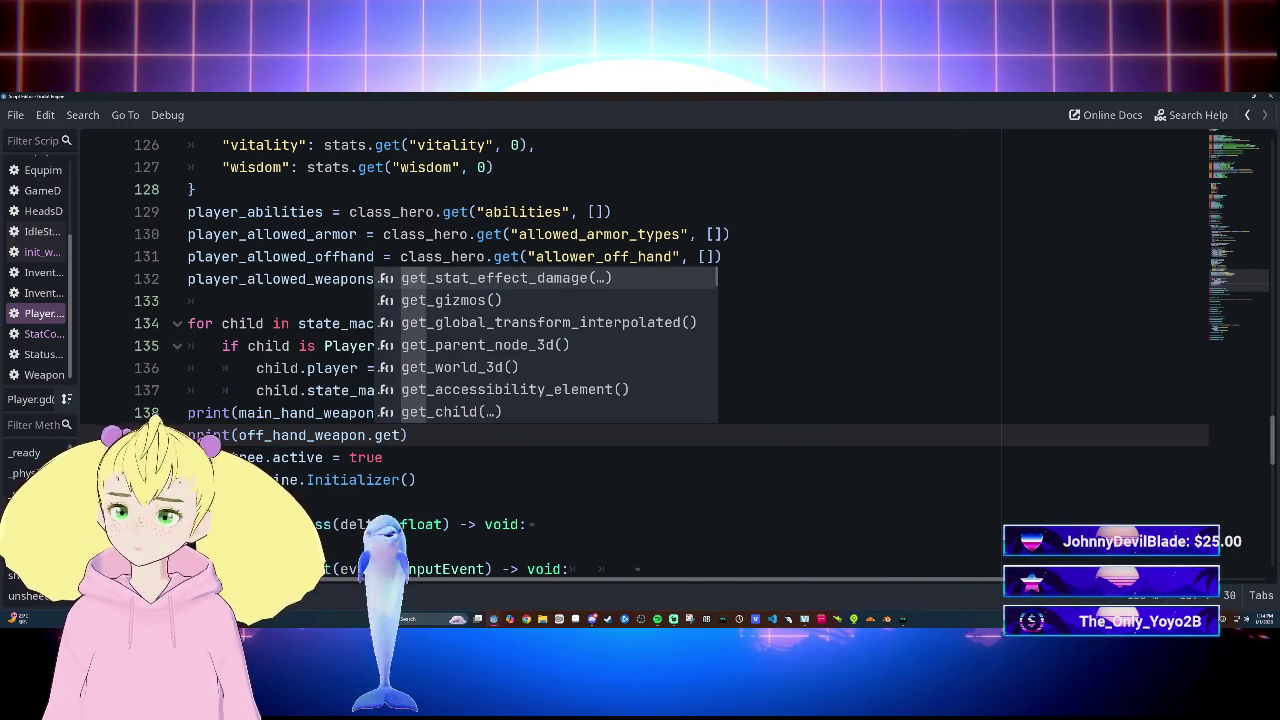
key("Down")
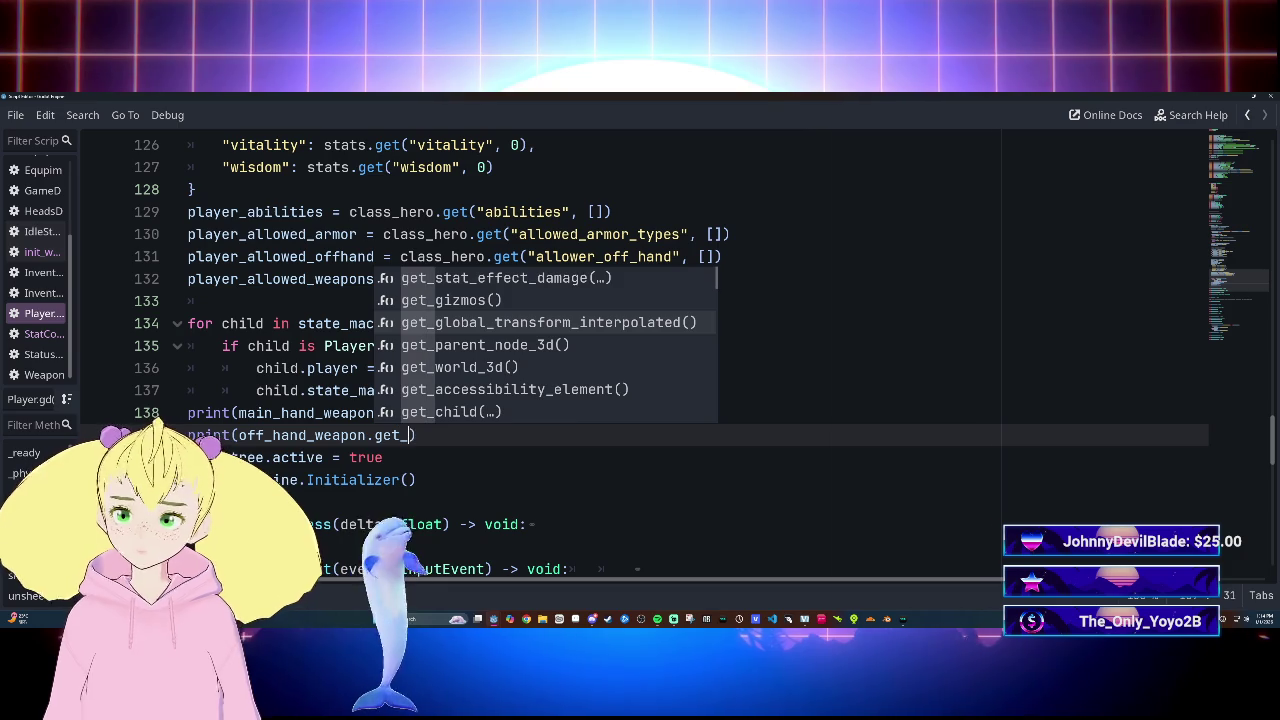
type("g")
key("Down")
key("Return")
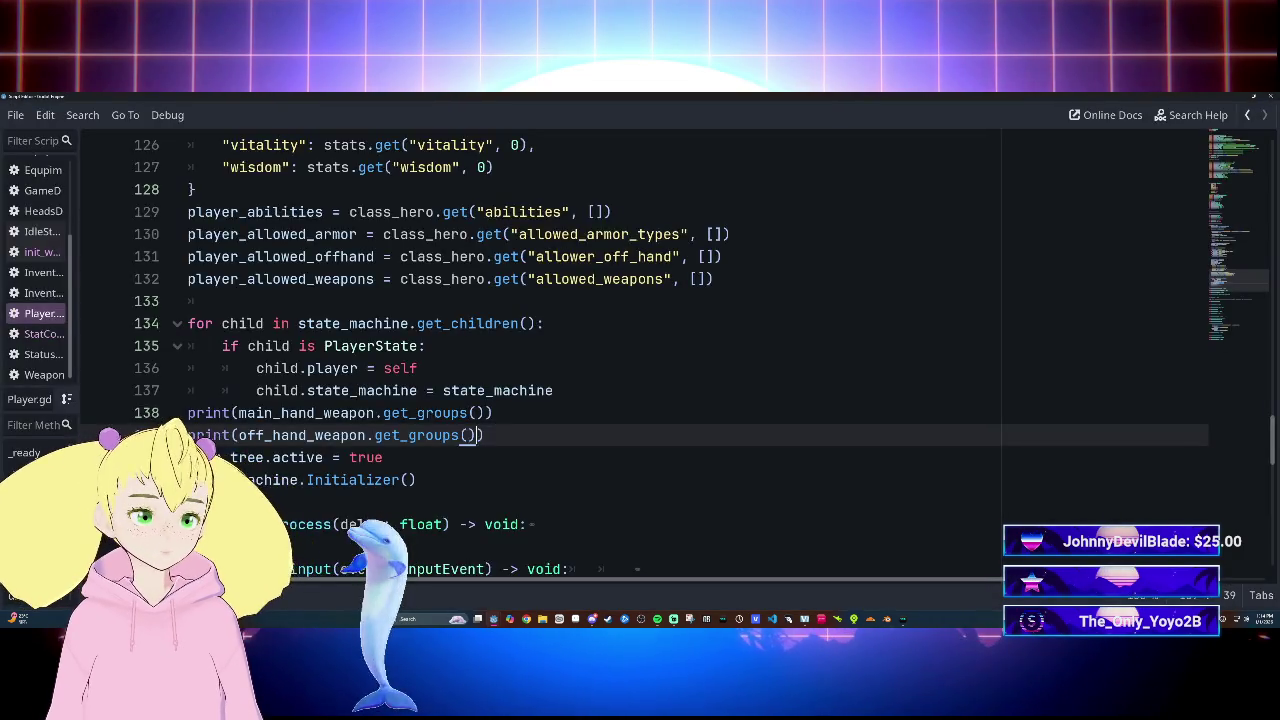
key("F5")
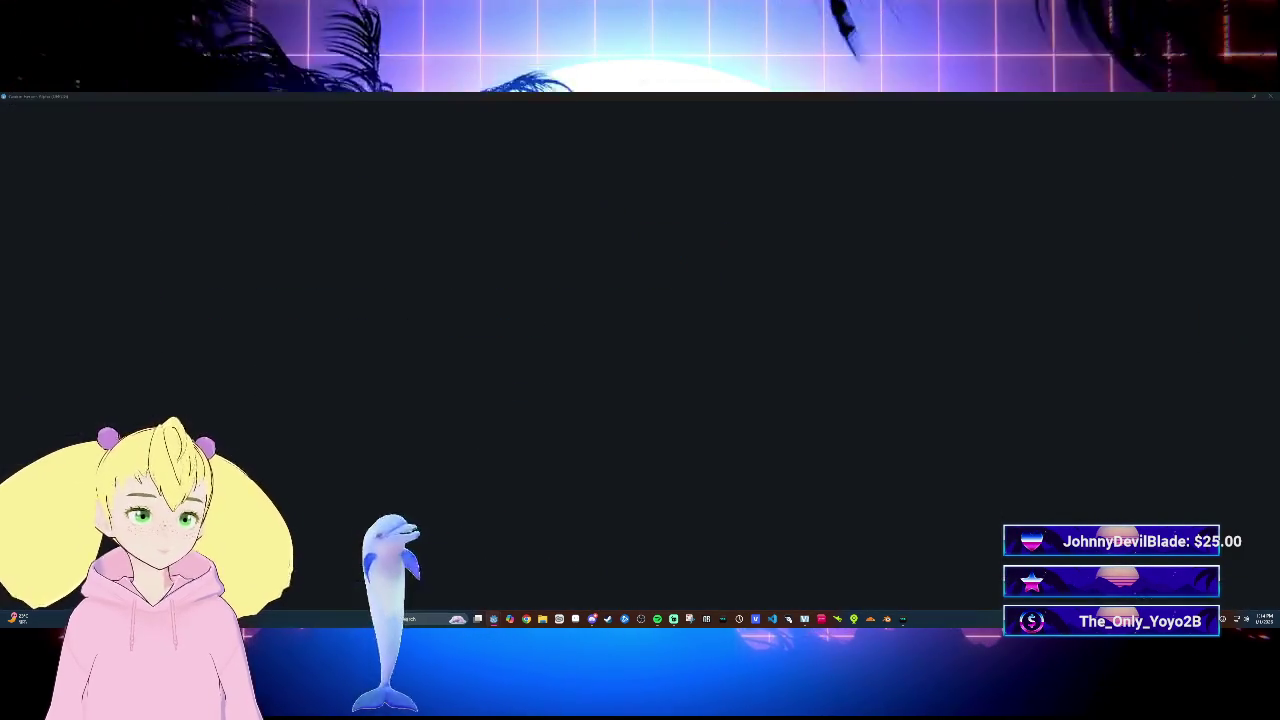
Step: Close the game, widen the script list, and browse Player.gd's folded functions like sheeth_weapon and take_damage
key("alt+F4")
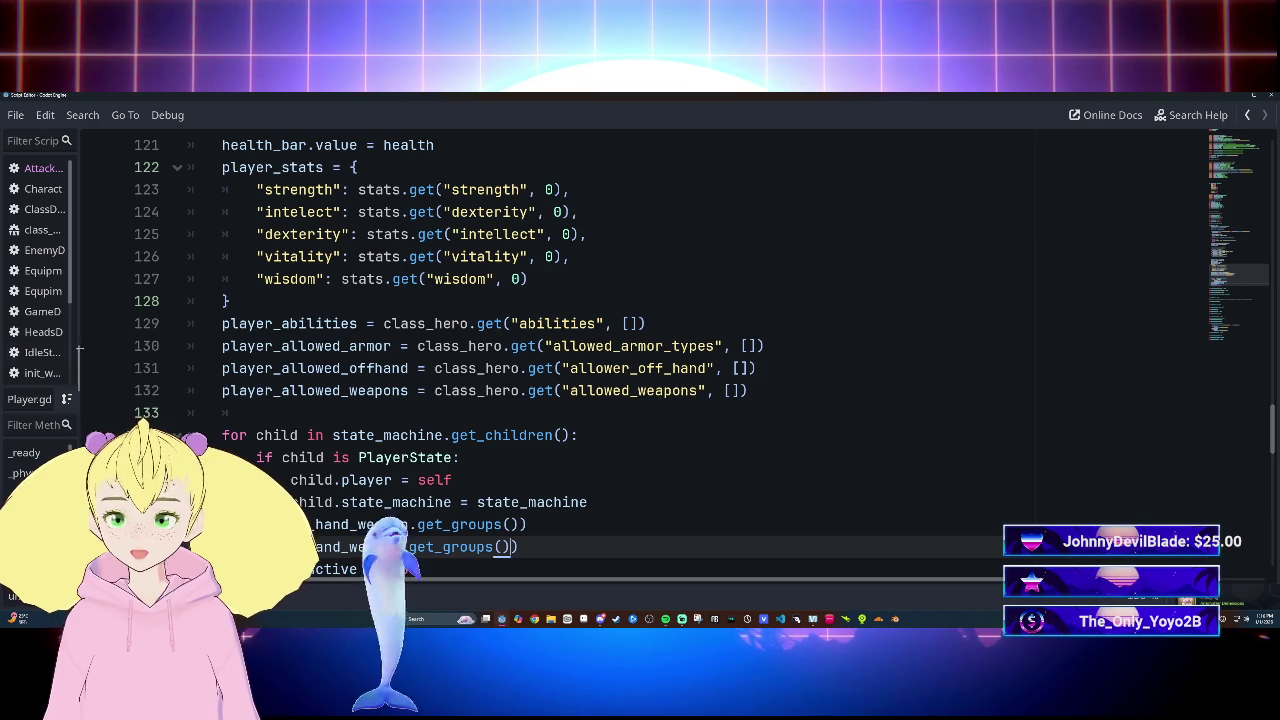
mouse_move(78, 348)
left_mouse_down()
mouse_move(340, 349)
mouse_move(270, 350)
left_mouse_up()
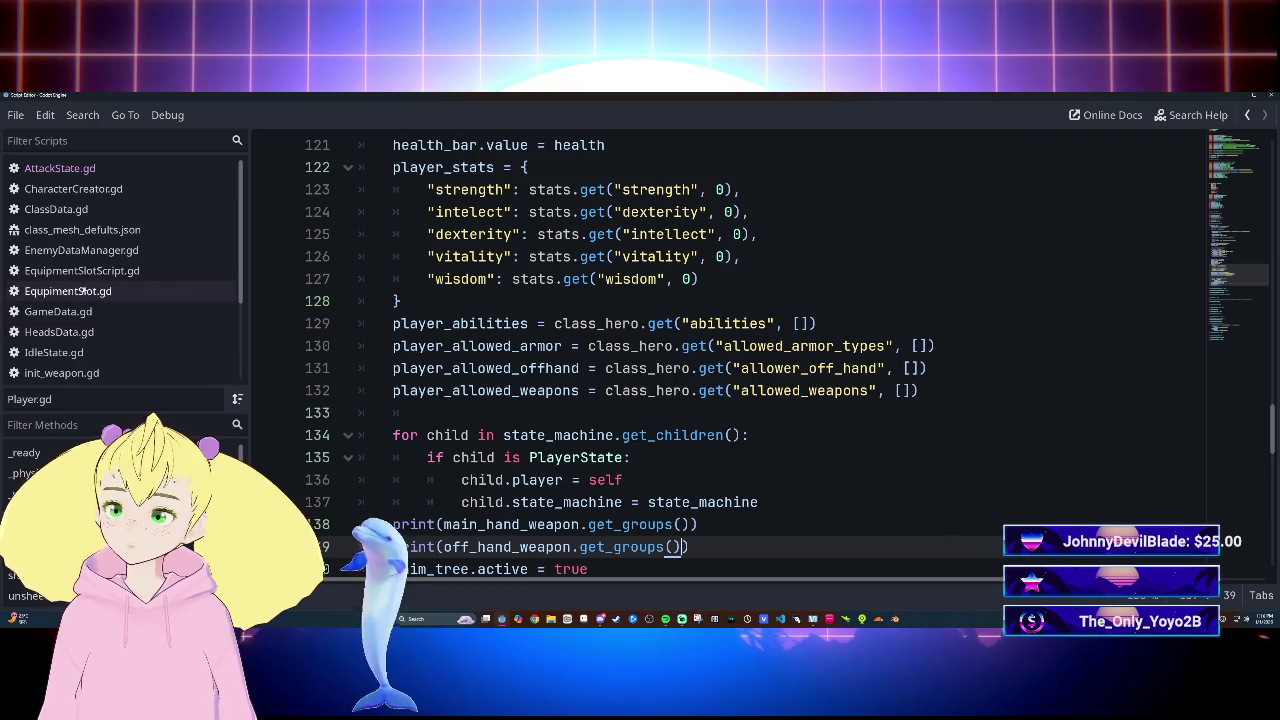
scroll(100, 340, "down", 3)
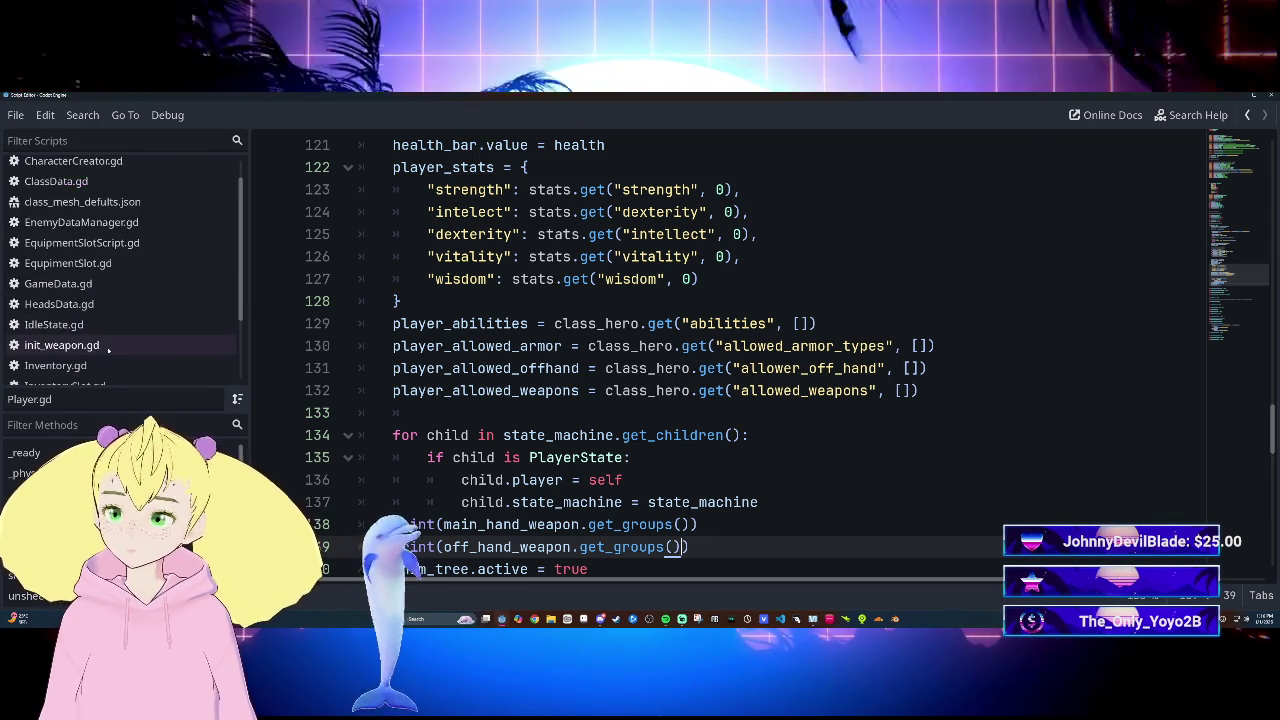
scroll(108, 349, "down", 1)
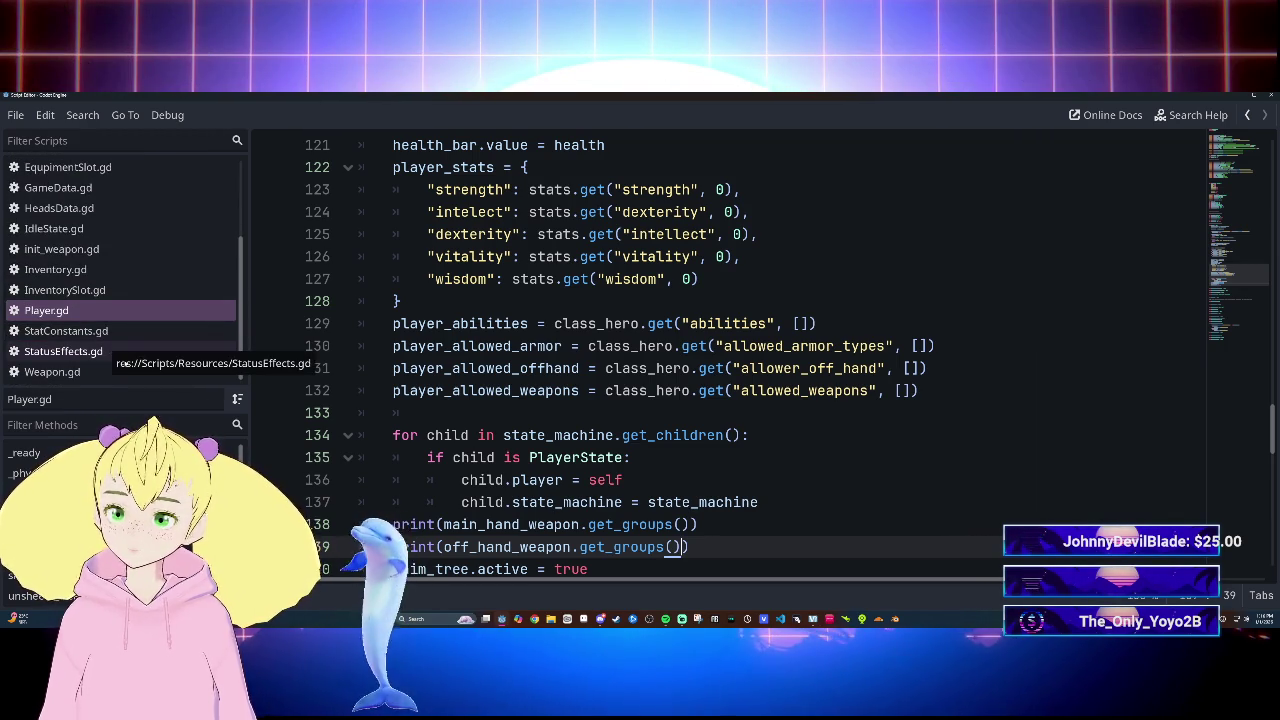
scroll(104, 287, "up", 1)
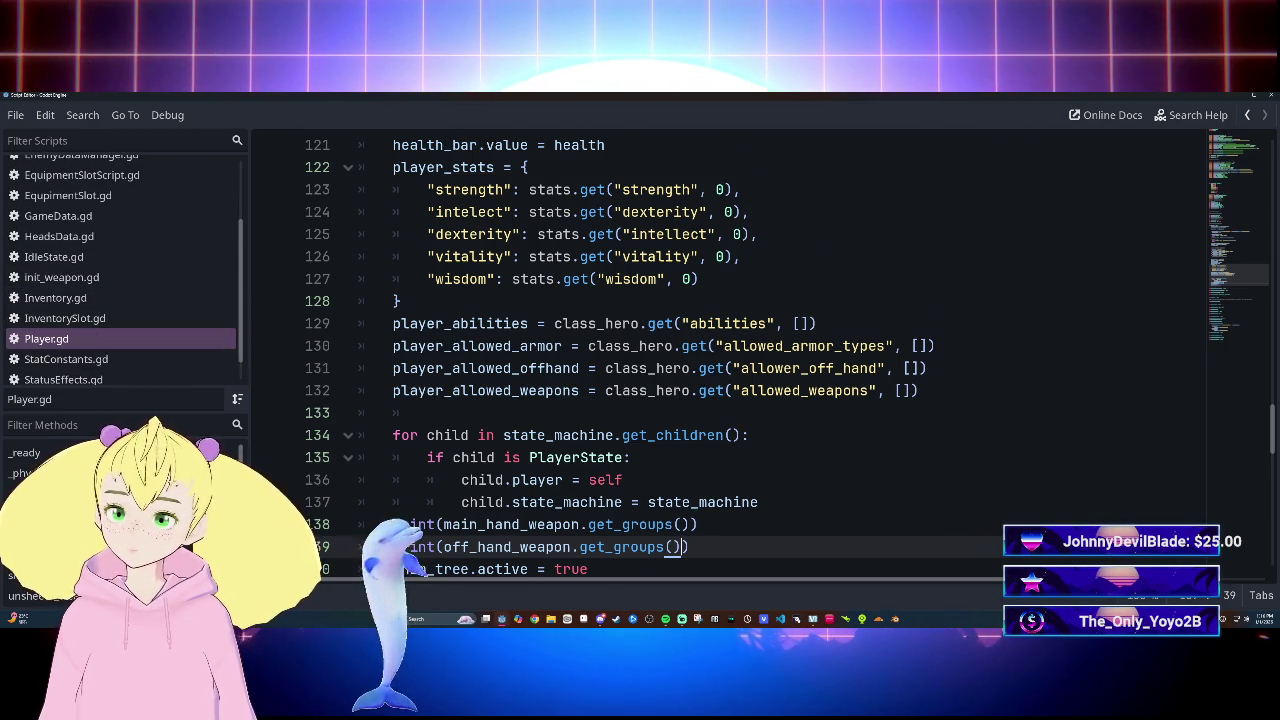
scroll(730, 355, "down", 3)
scroll(730, 355, "down", 6)
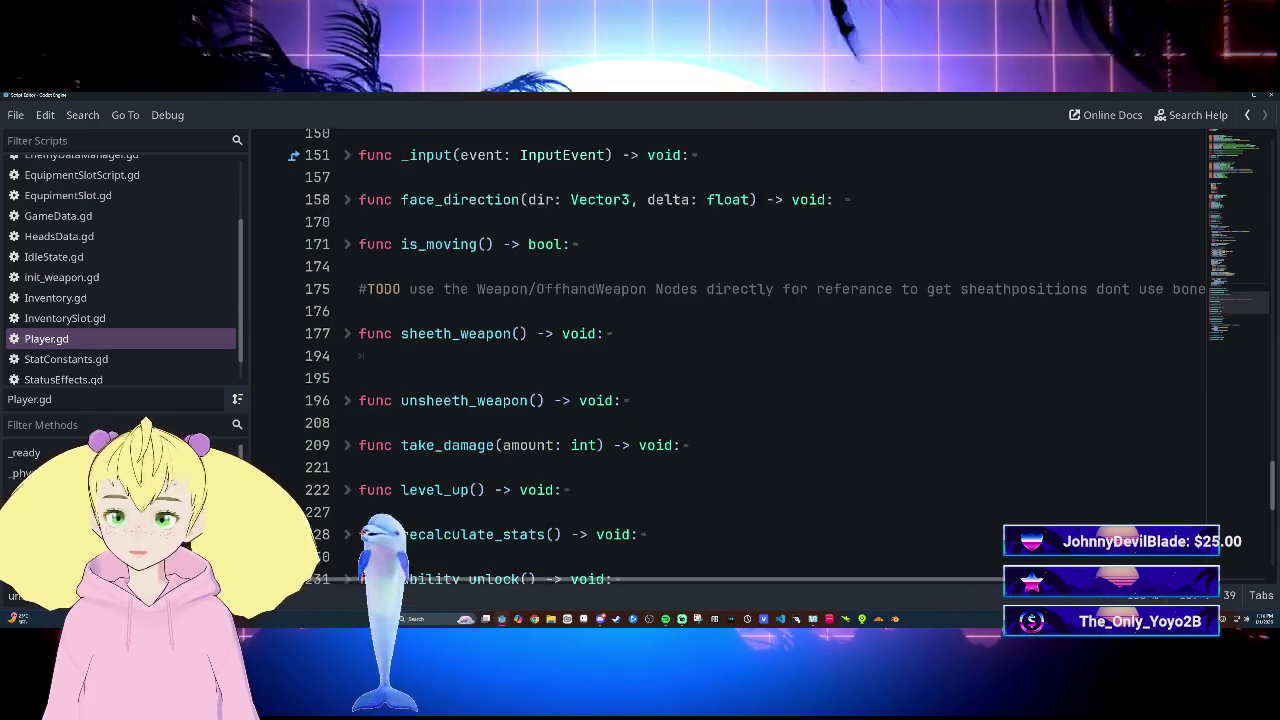
scroll(730, 355, "up", 2)
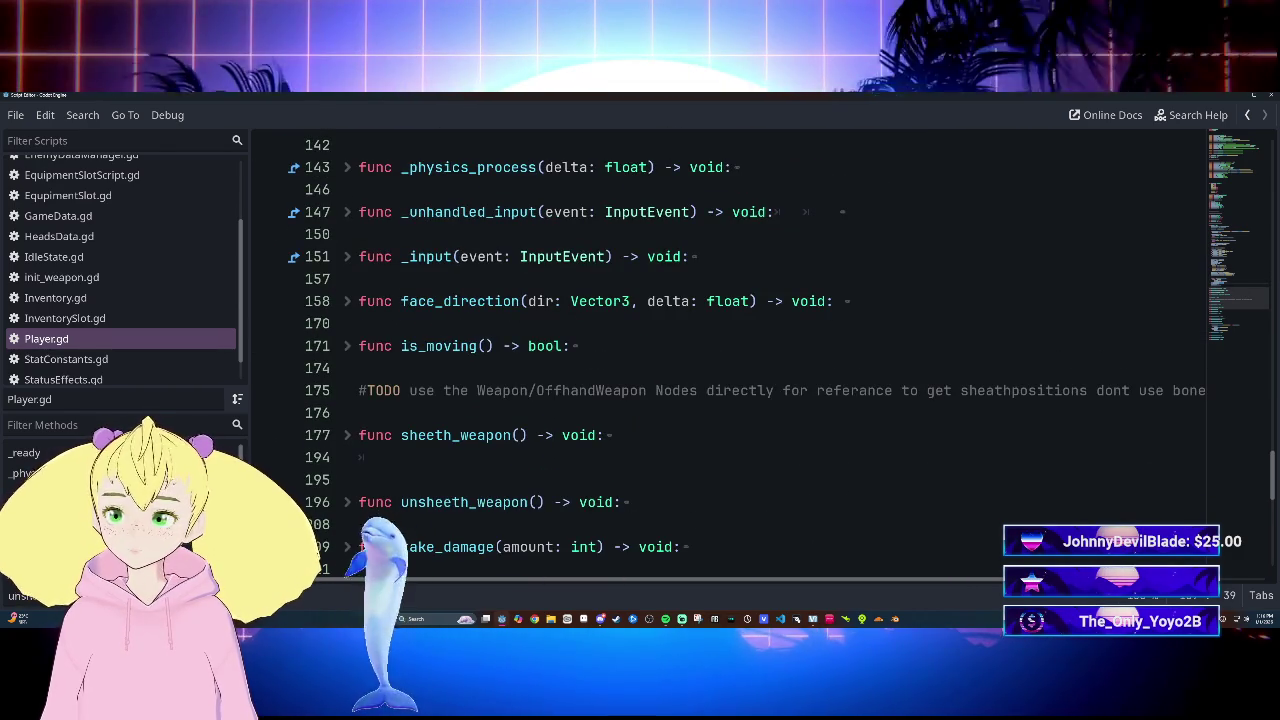
Step: Unfold the sheeth_weapon function in Player.gd and read through its body
left_click(40, 578)
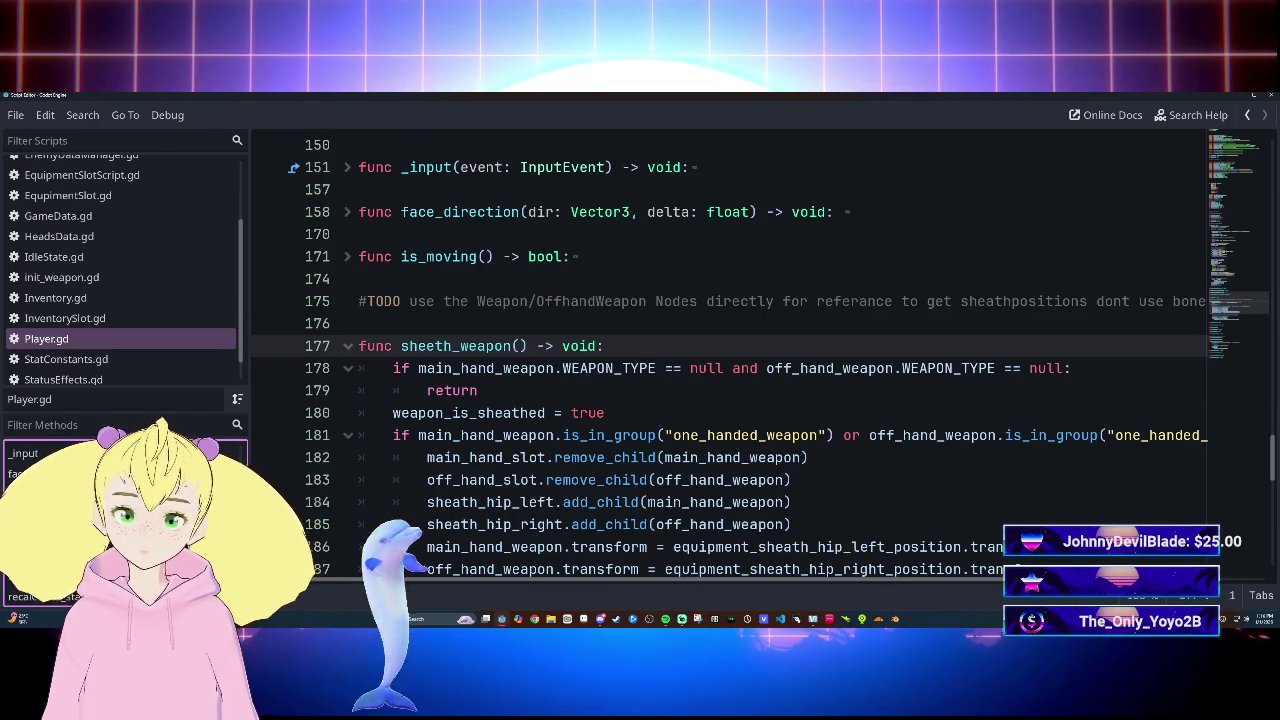
scroll(730, 355, "down", 10)
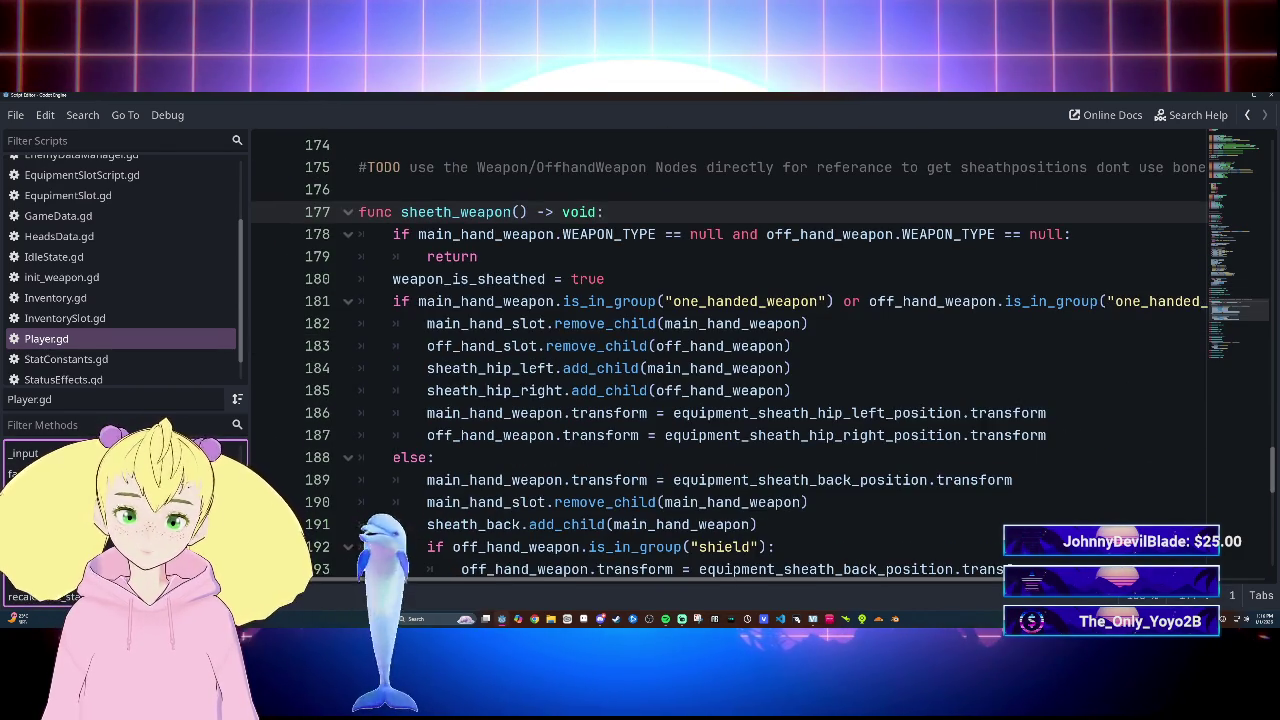
scroll(730, 355, "up", 3)
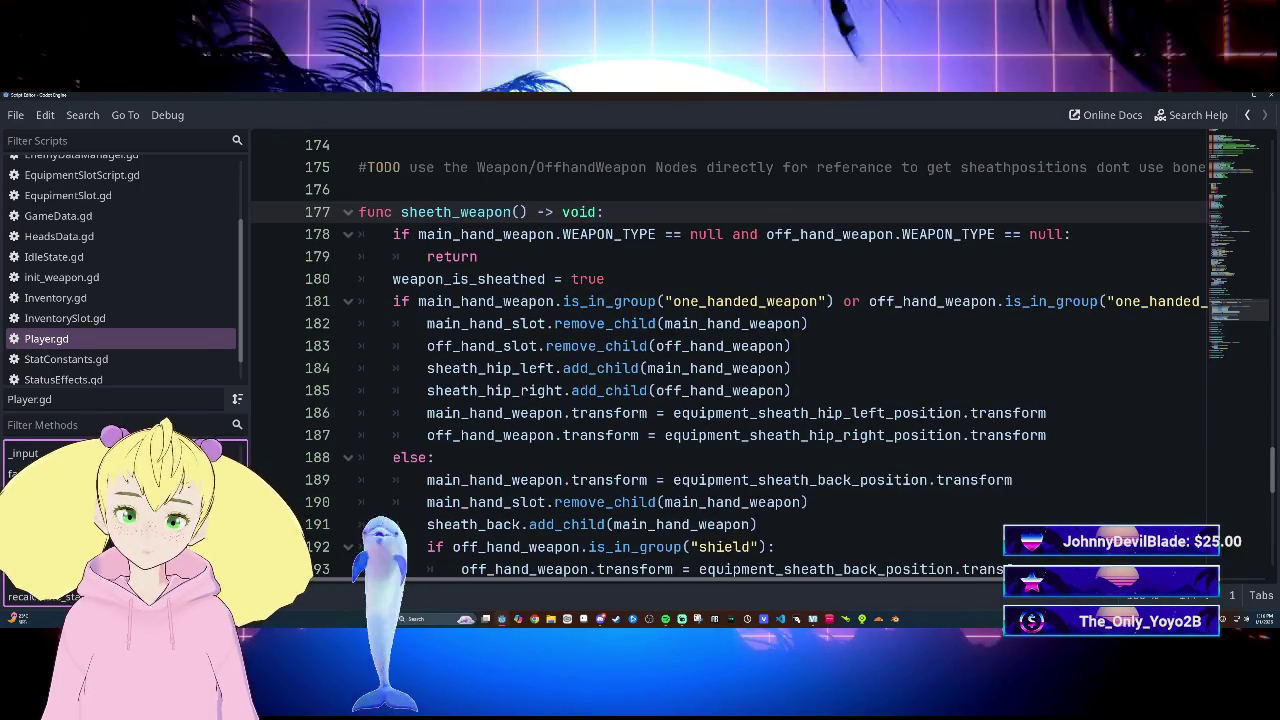
scroll(730, 355, "up", 13)
scroll(730, 355, "up", 15)
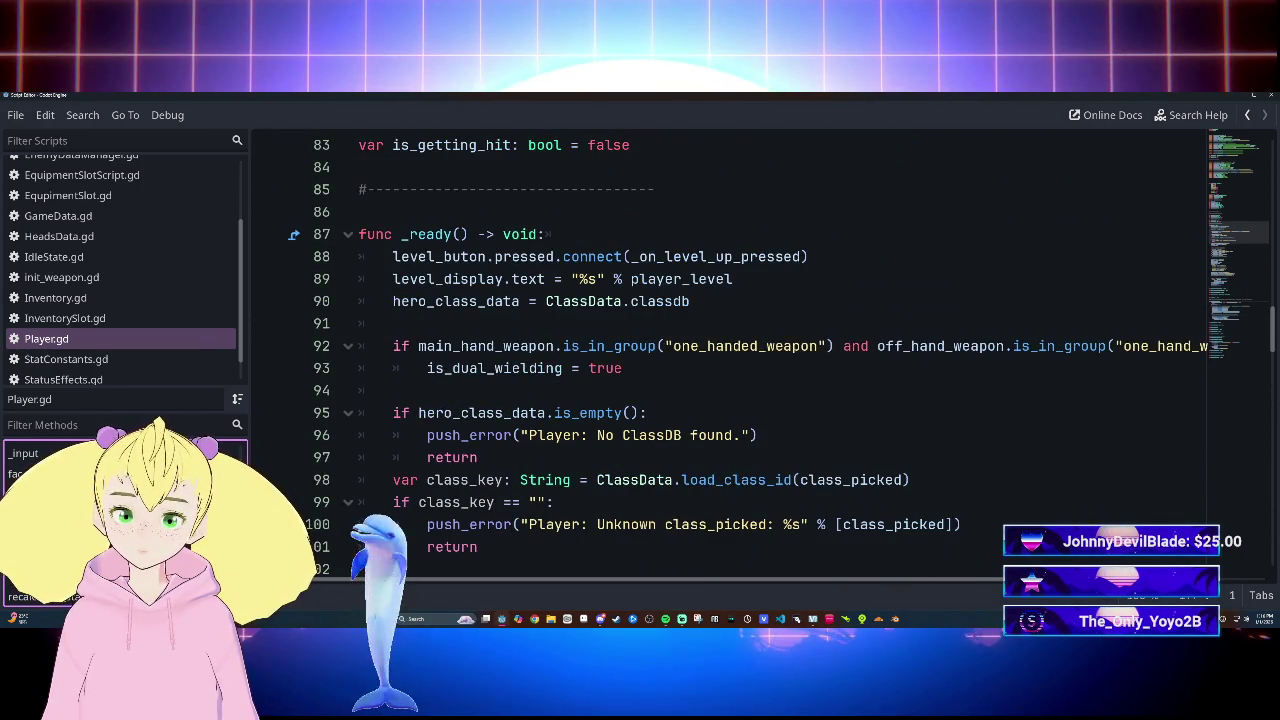
scroll(730, 355, "up", 1)
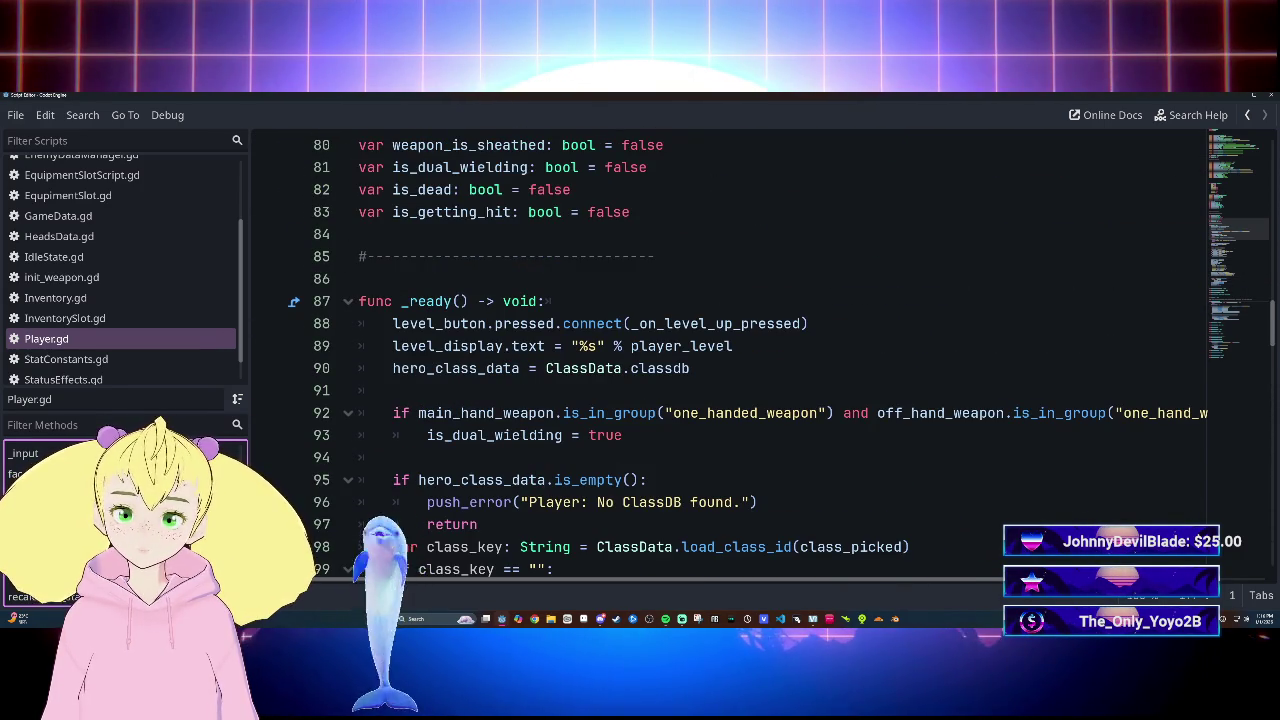
scroll(730, 355, "up", 1)
scroll(730, 355, "down", 2)
scroll(1000, 572, "right", 3)
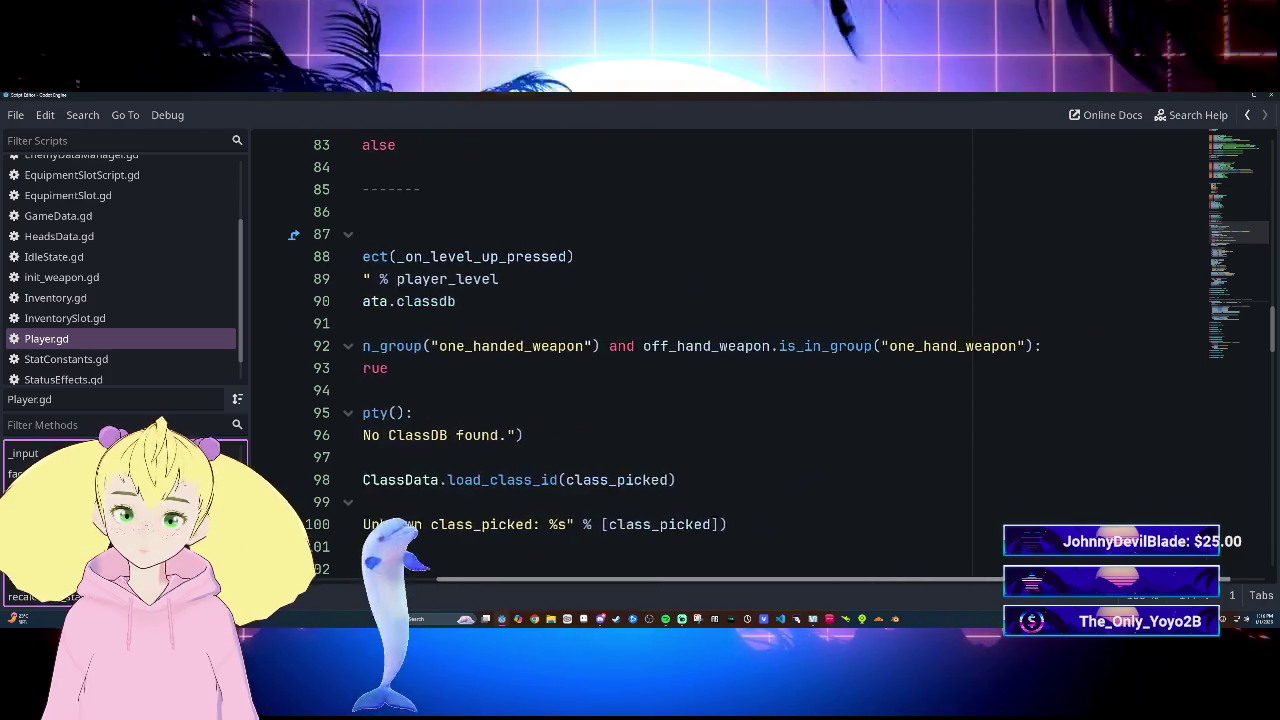
scroll(1000, 572, "left", 3)
scroll(730, 355, "down", 8)
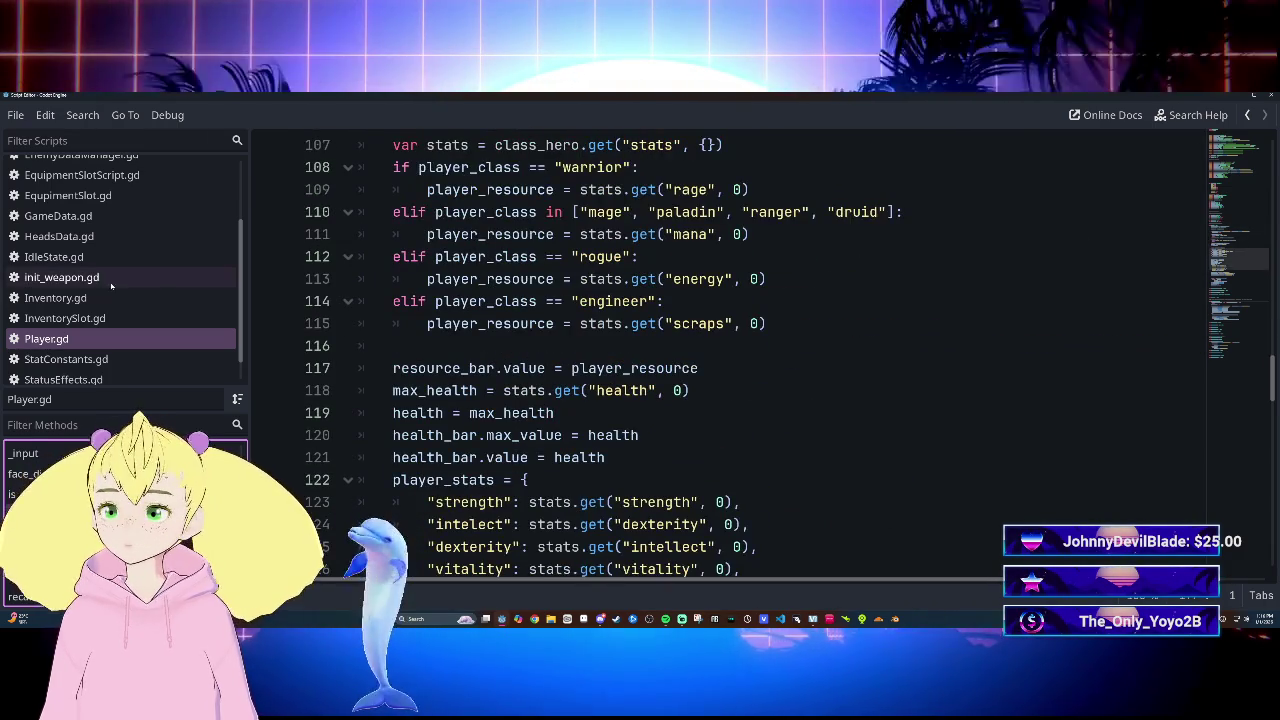
Step: Switch to init_weapon.gd and scroll to load_weapon, where sheath positions and rotations are set
left_click(119, 282)
scroll(385, 540, "up", 3)
scroll(385, 540, "down", 8)
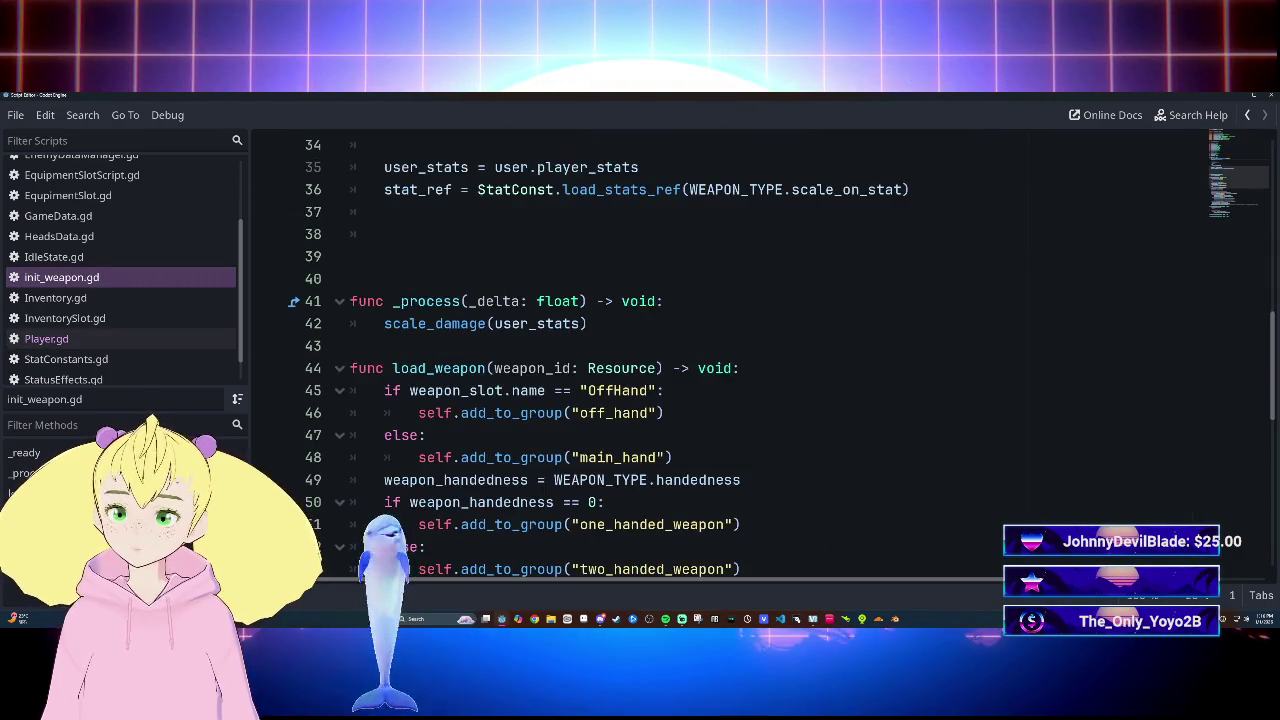
scroll(730, 355, "down", 1)
scroll(730, 355, "down", 3)
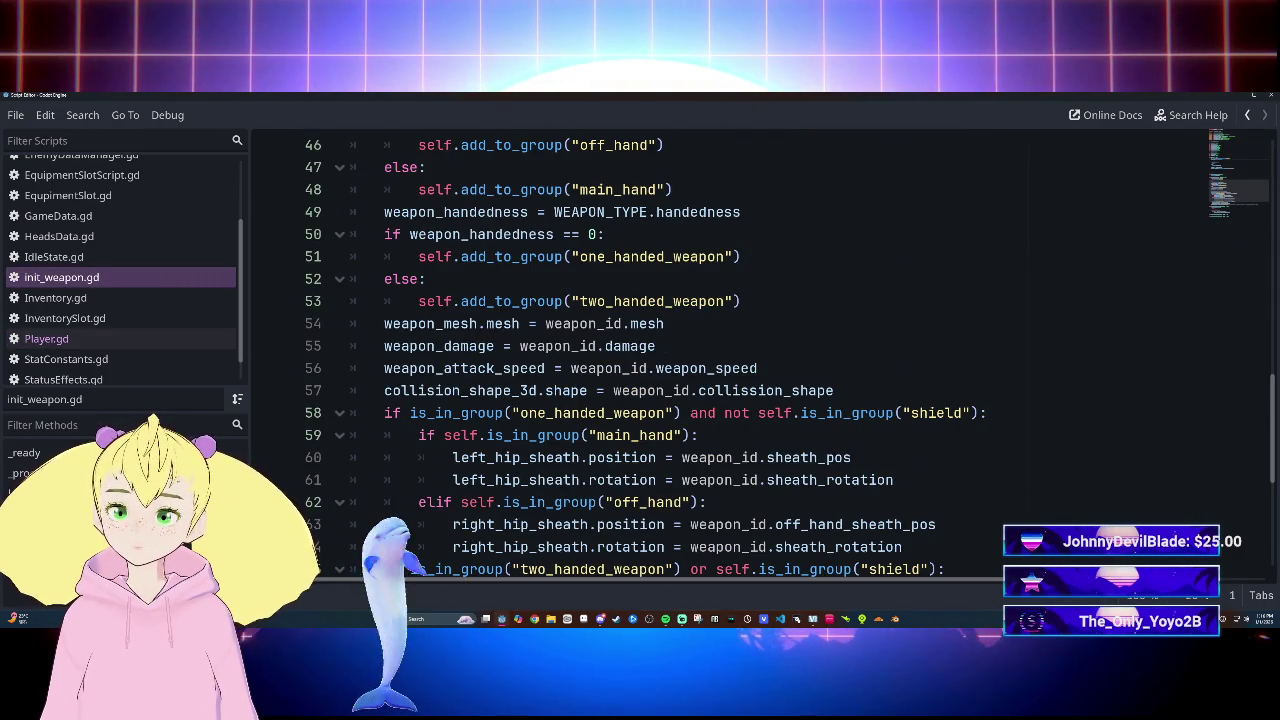
scroll(730, 355, "down", 2)
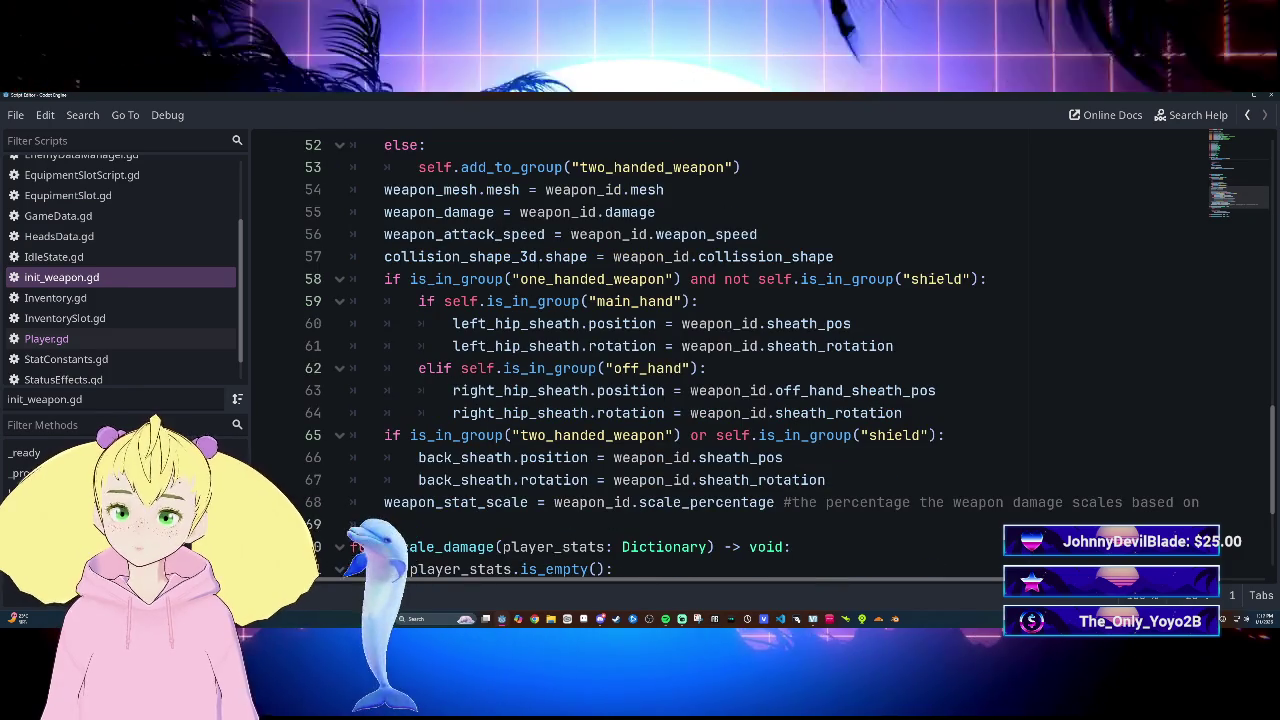
scroll(730, 355, "up", 1)
scroll(730, 355, "down", 4)
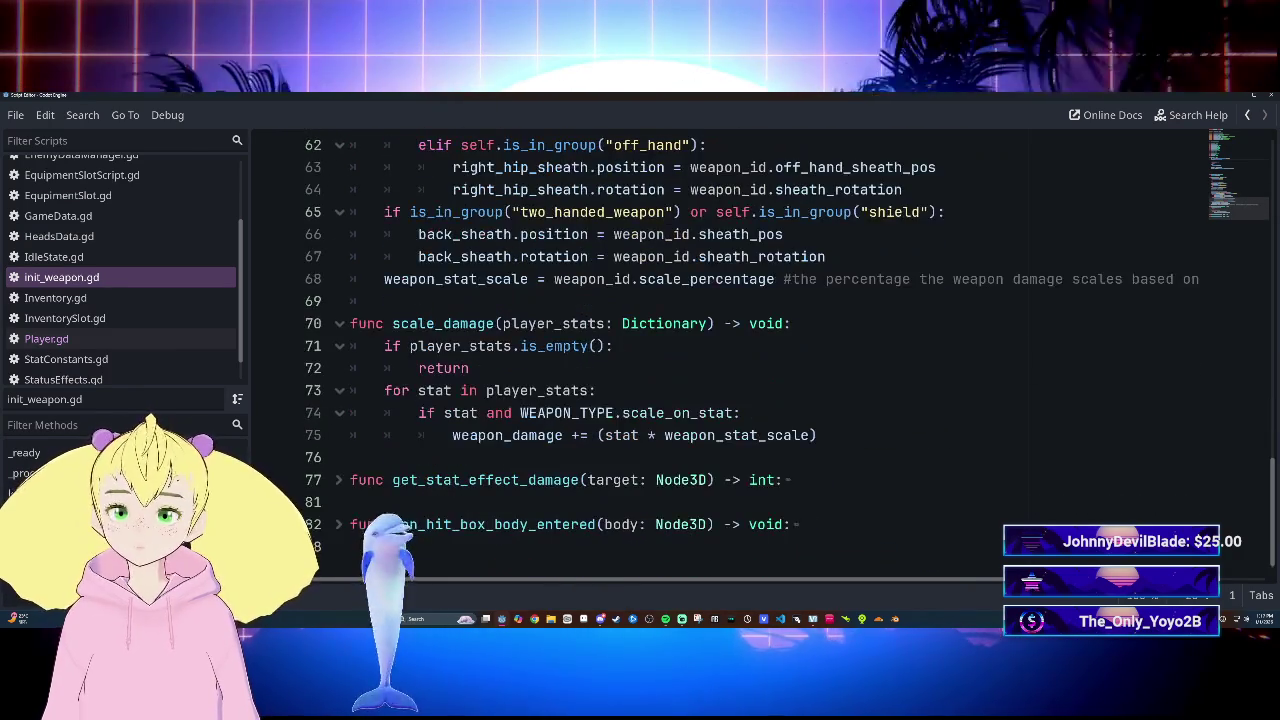
scroll(730, 355, "up", 2)
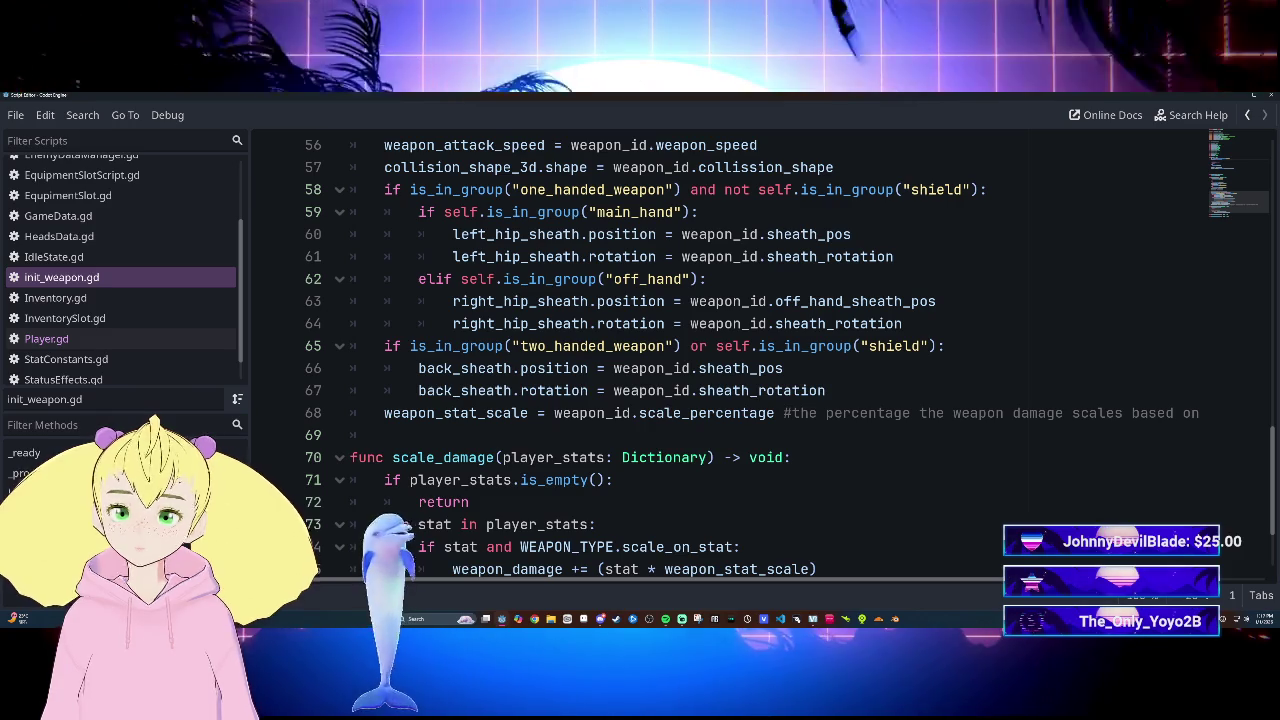
scroll(730, 355, "up", 3)
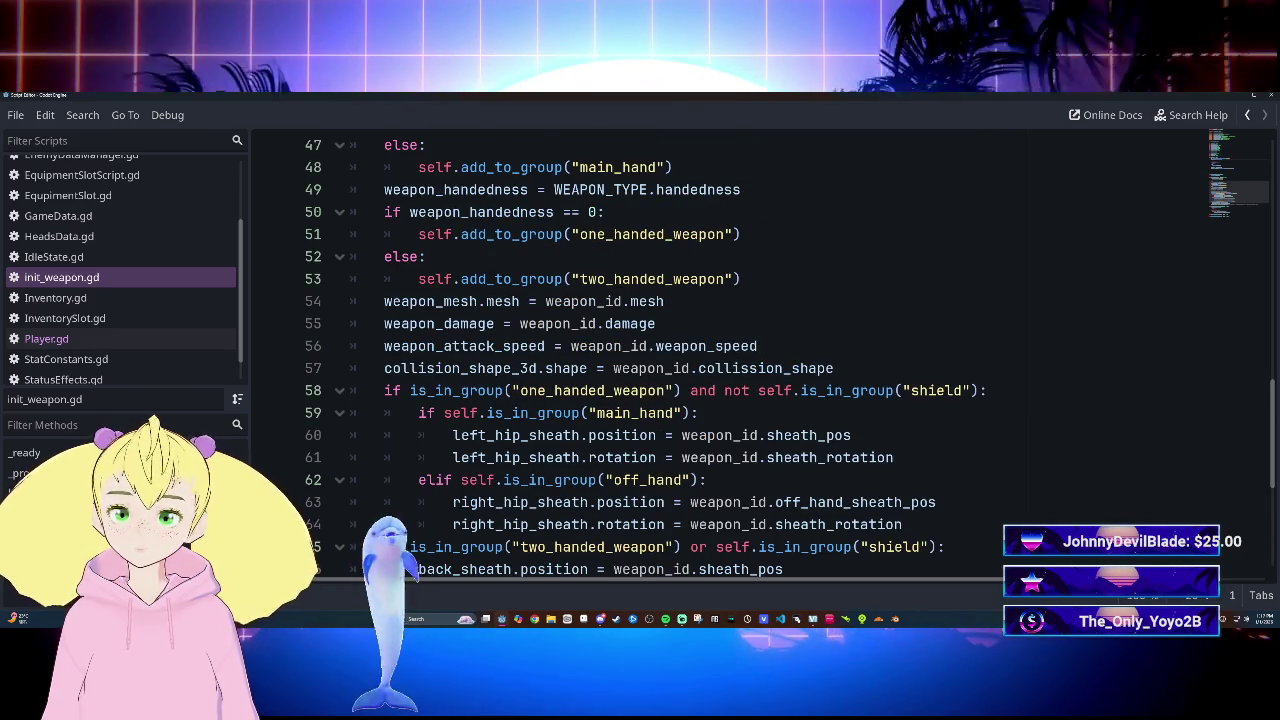
scroll(730, 355, "down", 1)
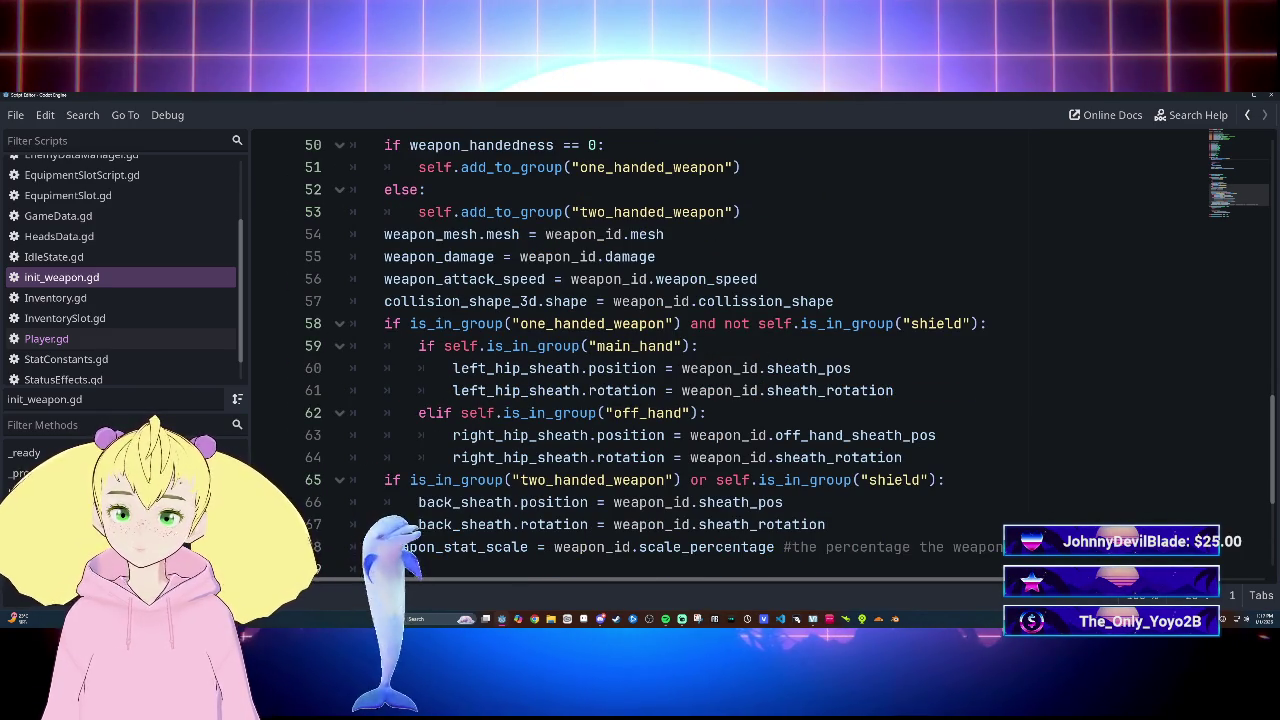
scroll(730, 355, "up", 2)
scroll(730, 355, "up", 1)
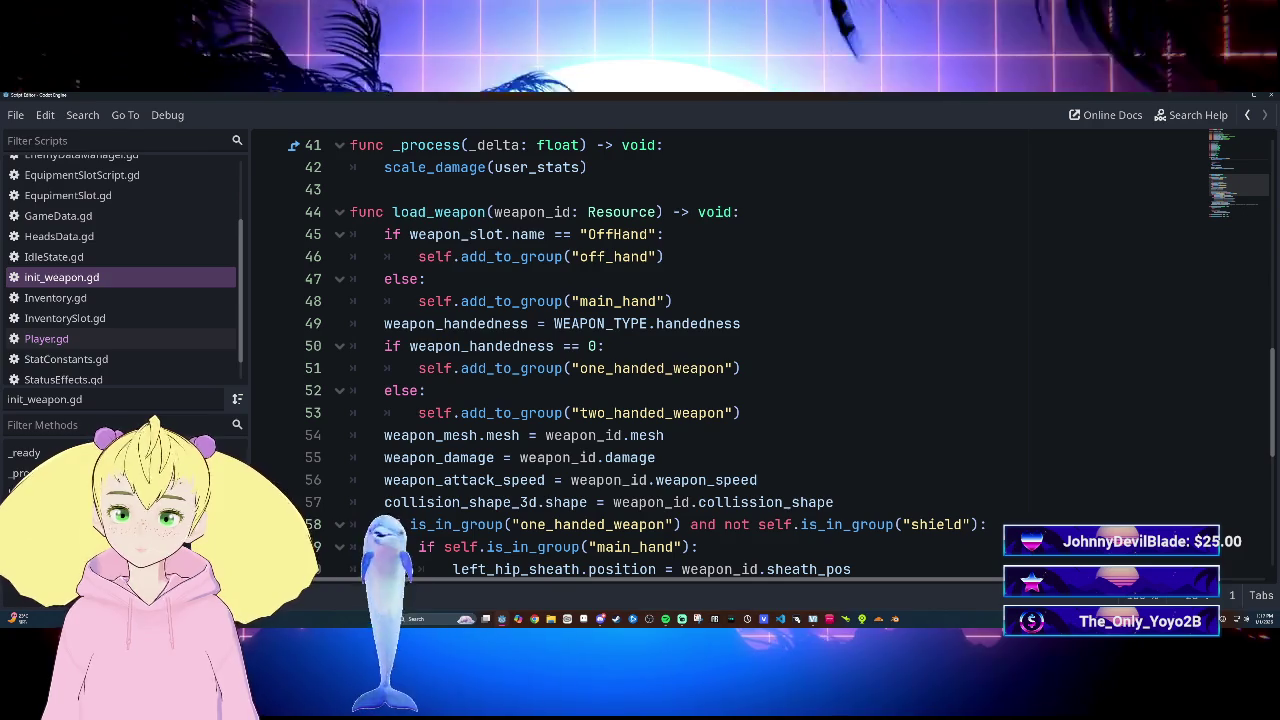
Step: Strip the 'self.' prefix from every add_to_group and is_in_group call using multi-cursor selection
double_click(435, 256)
key("ctrl+d")
key("ctrl+d")
key("ctrl+d")
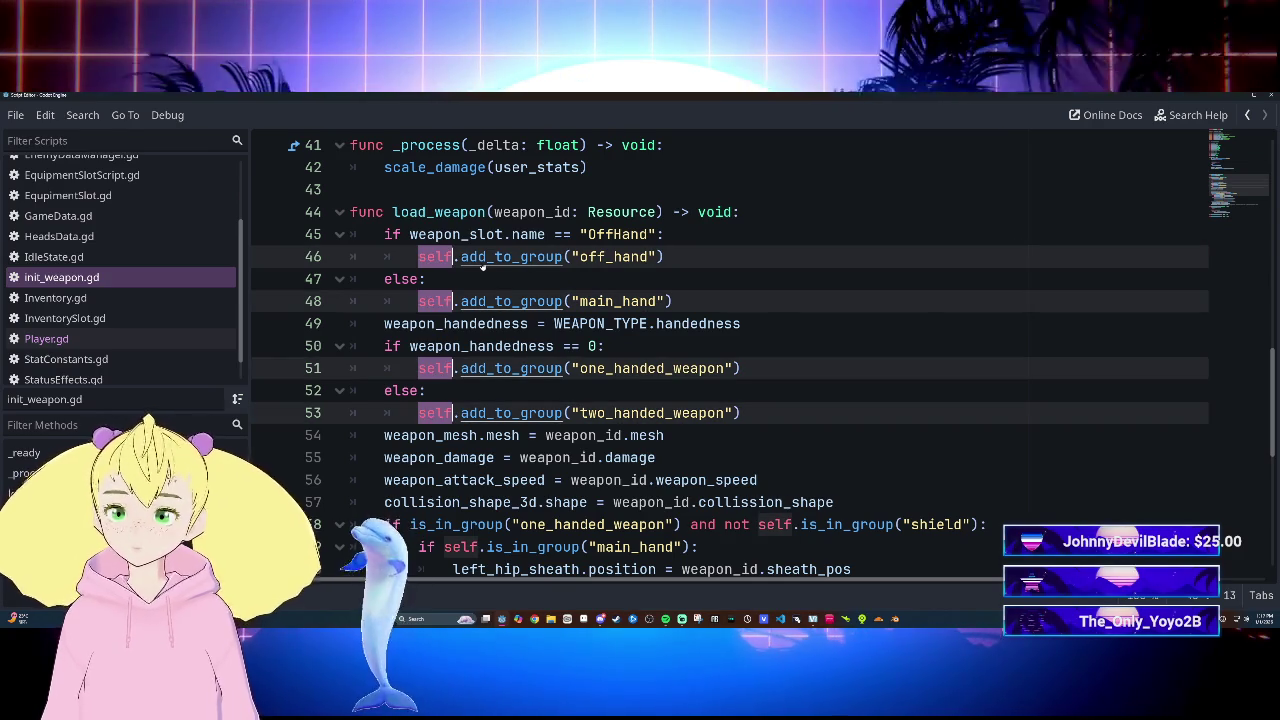
key("ctrl+d")
key("ctrl+d")
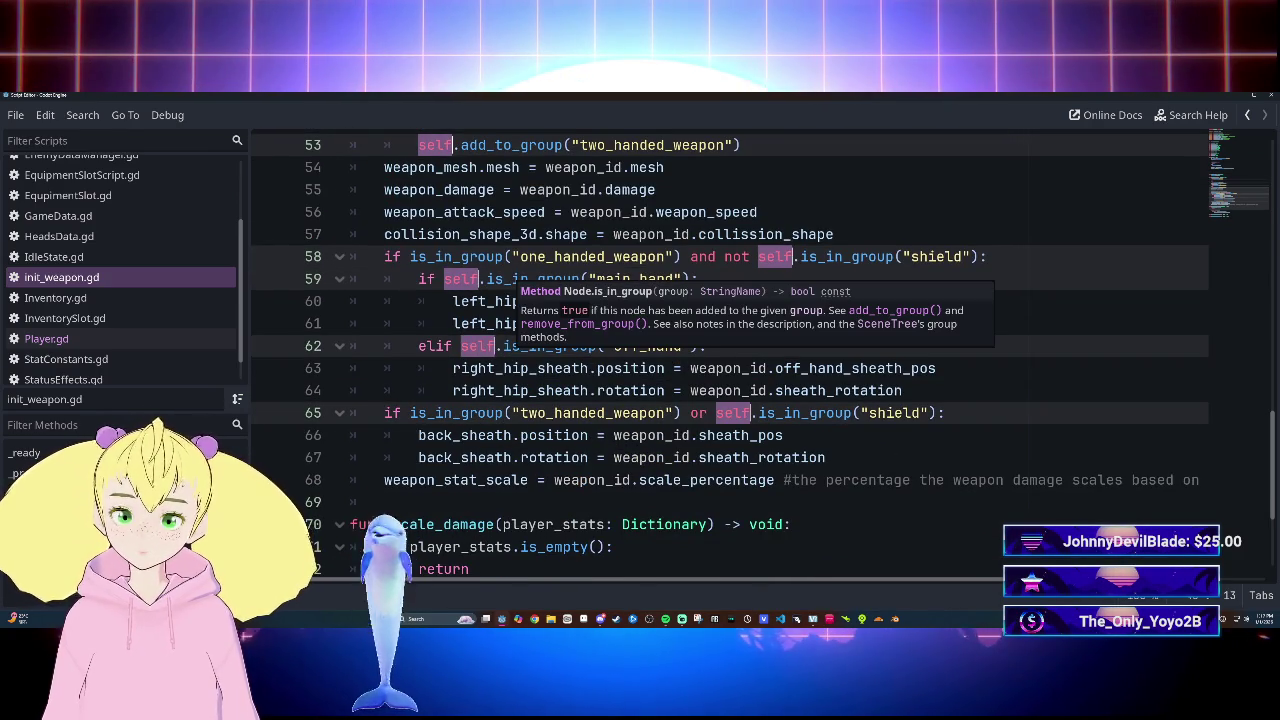
scroll(530, 279, "up", 2)
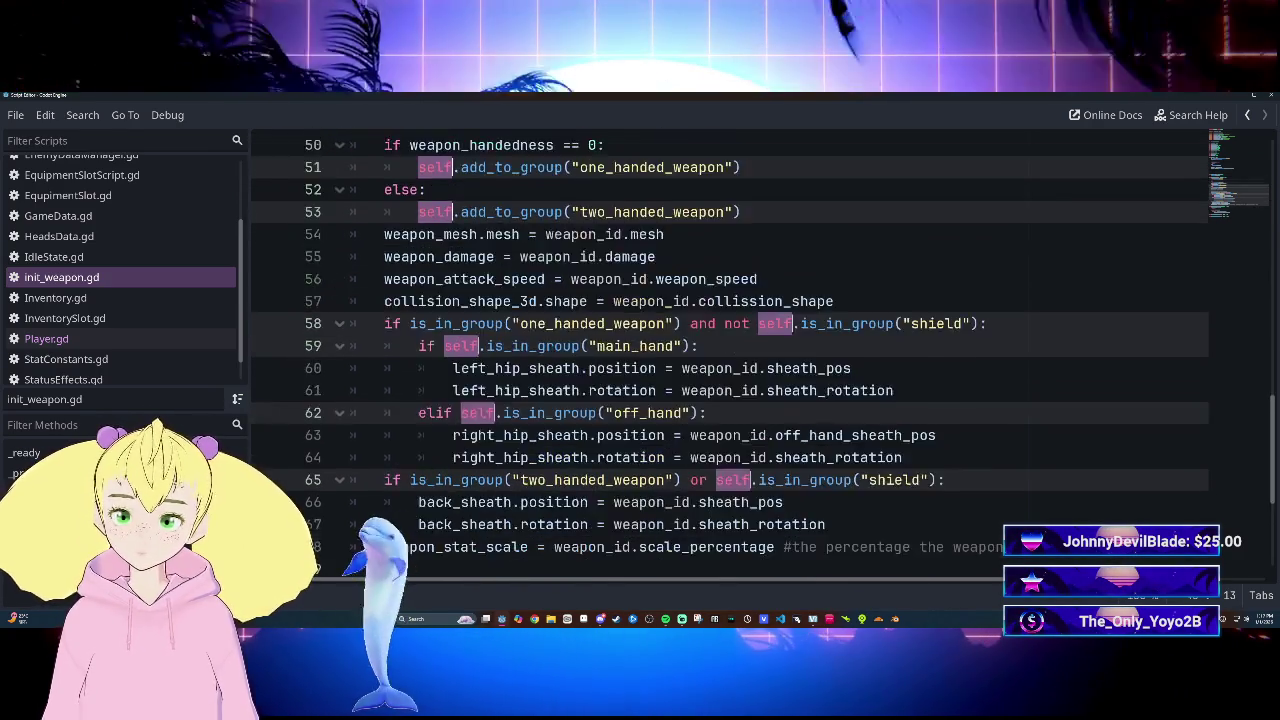
key("BackSpace")
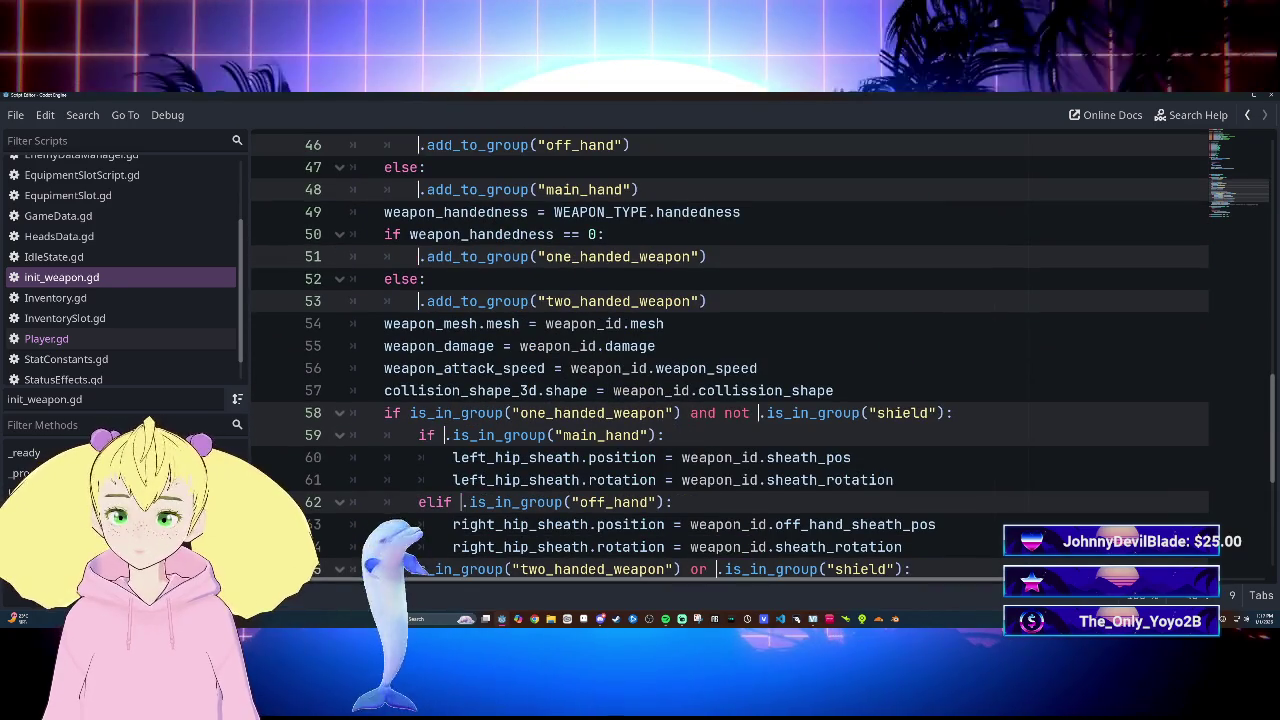
key("BackSpace")
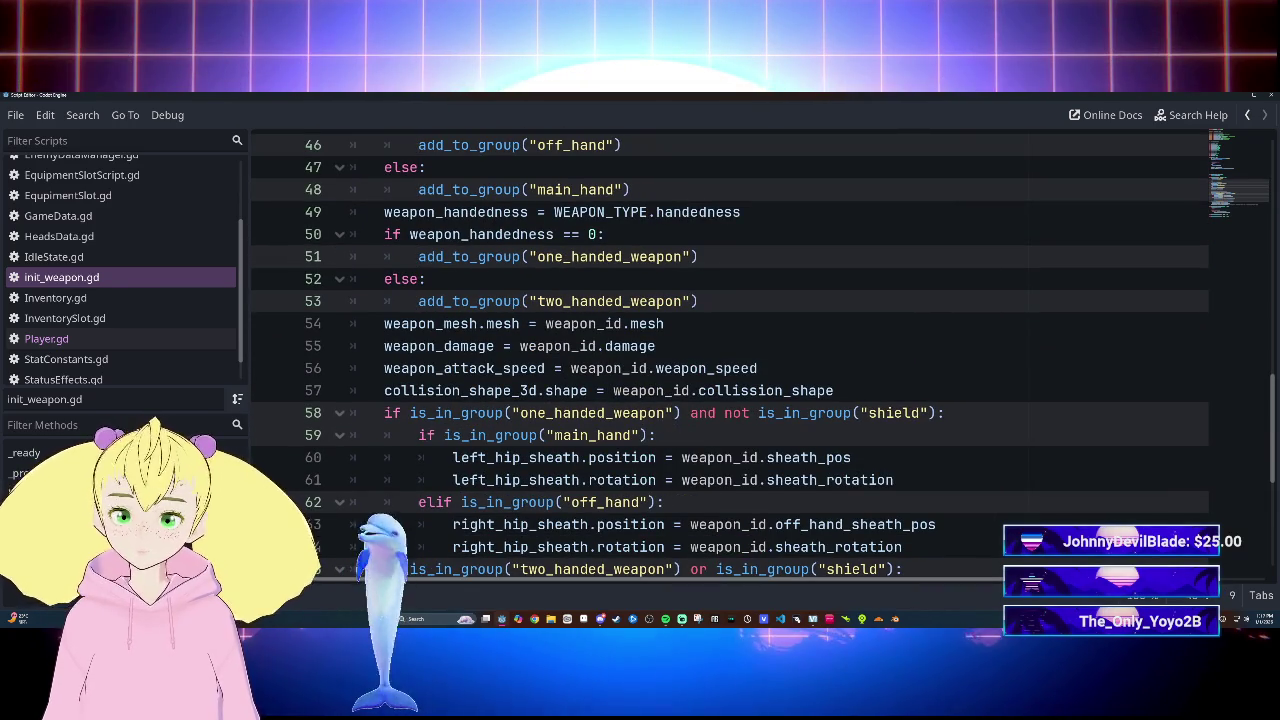
left_click(758, 368)
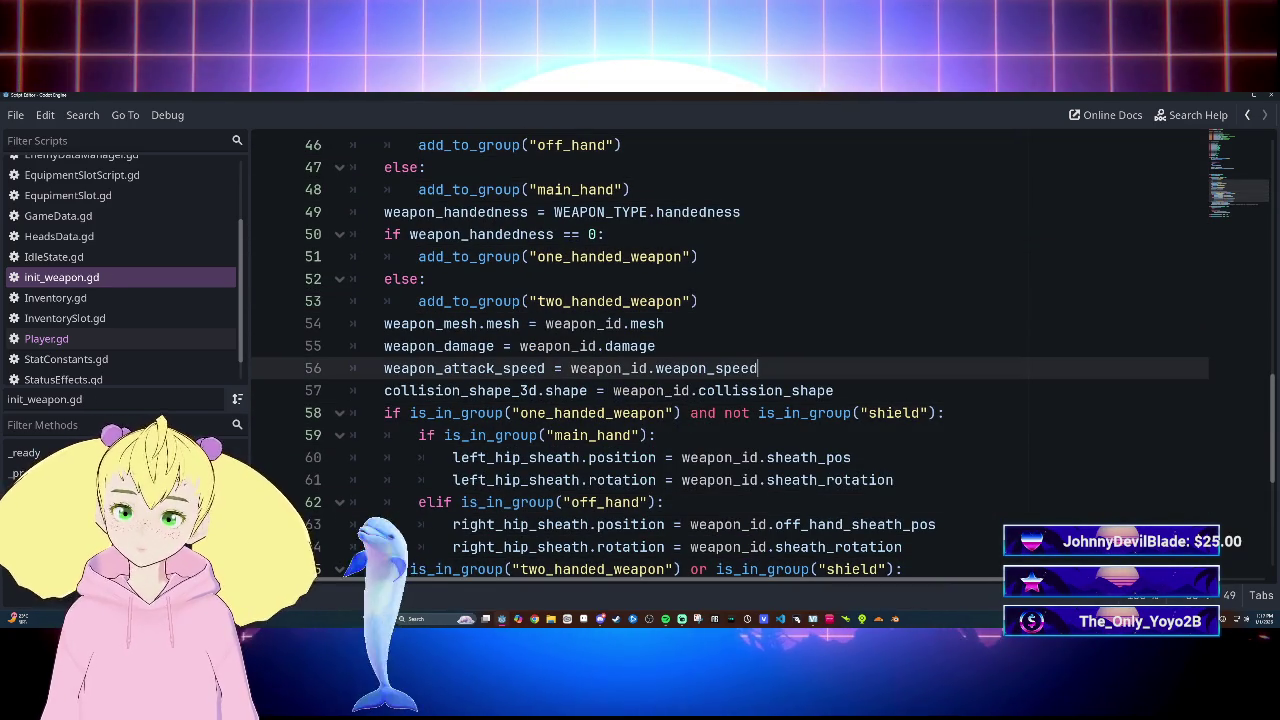
scroll(730, 360, "down", 5)
scroll(730, 360, "up", 4)
scroll(730, 360, "up", 1)
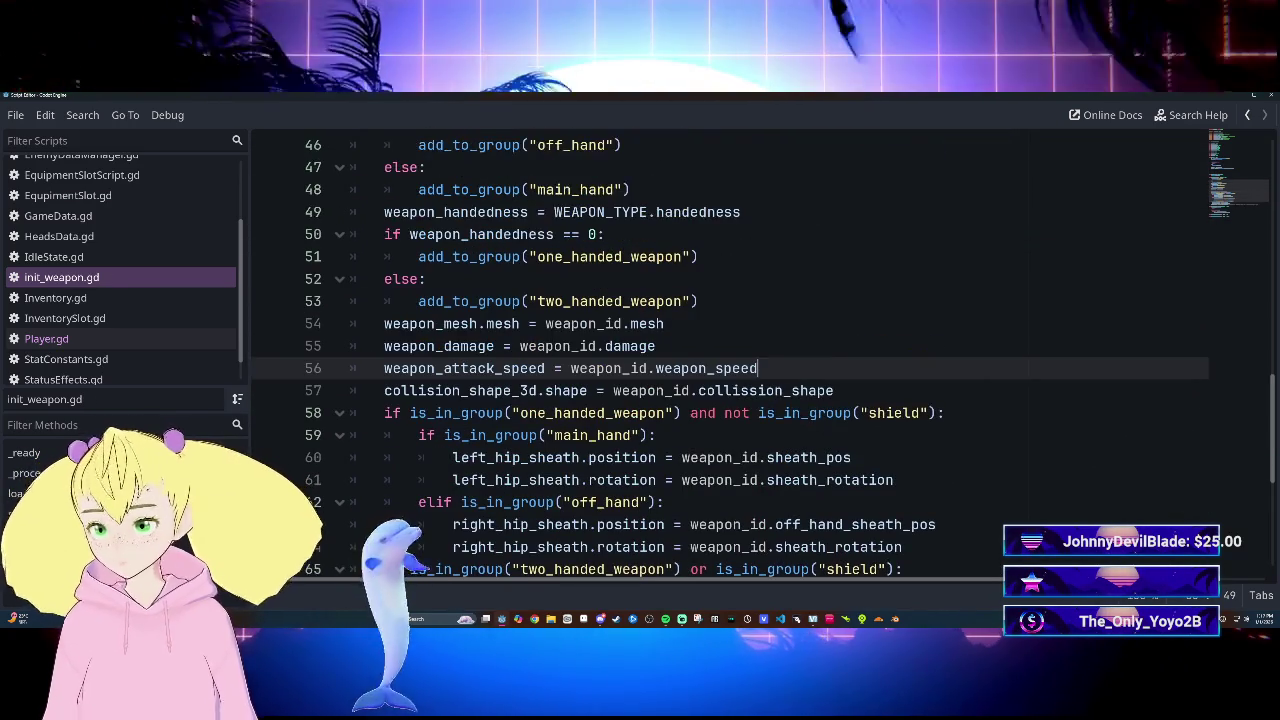
scroll(730, 360, "up", 6)
scroll(730, 360, "down", 5)
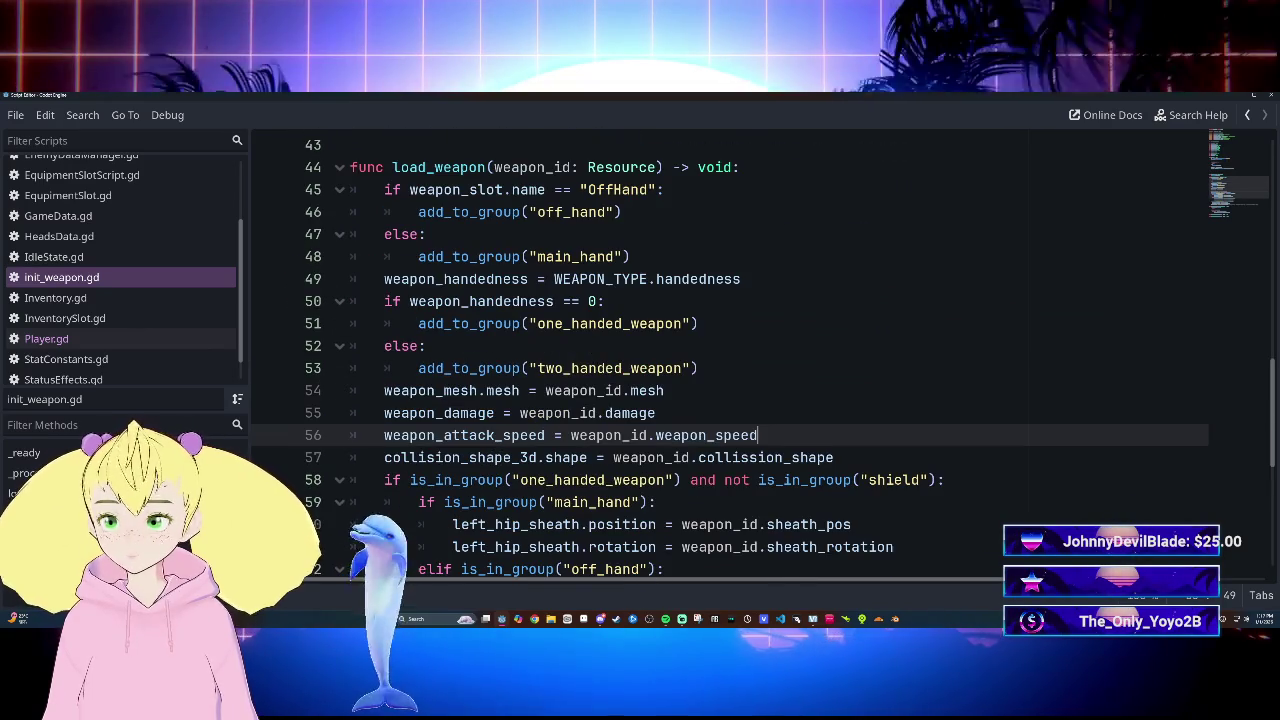
scroll(730, 360, "down", 1)
scroll(730, 360, "down", 4)
scroll(730, 360, "up", 7)
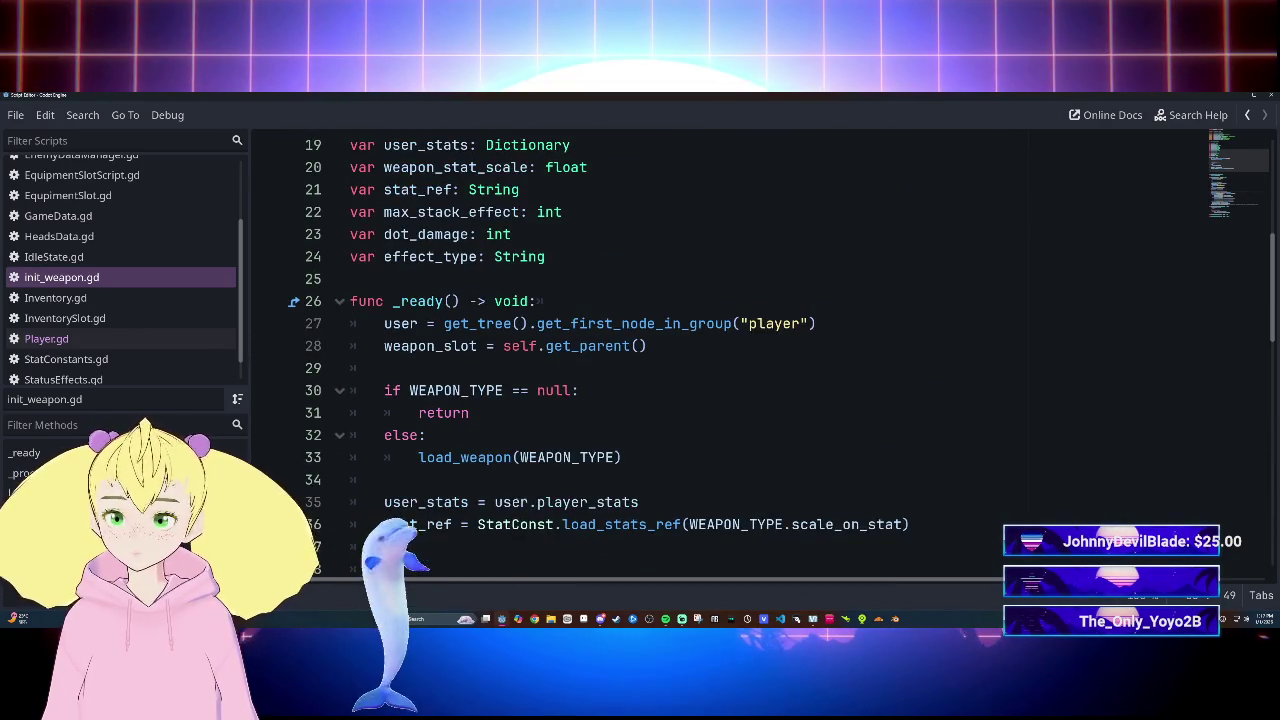
scroll(760, 350, "up", 6)
scroll(760, 350, "down", 5)
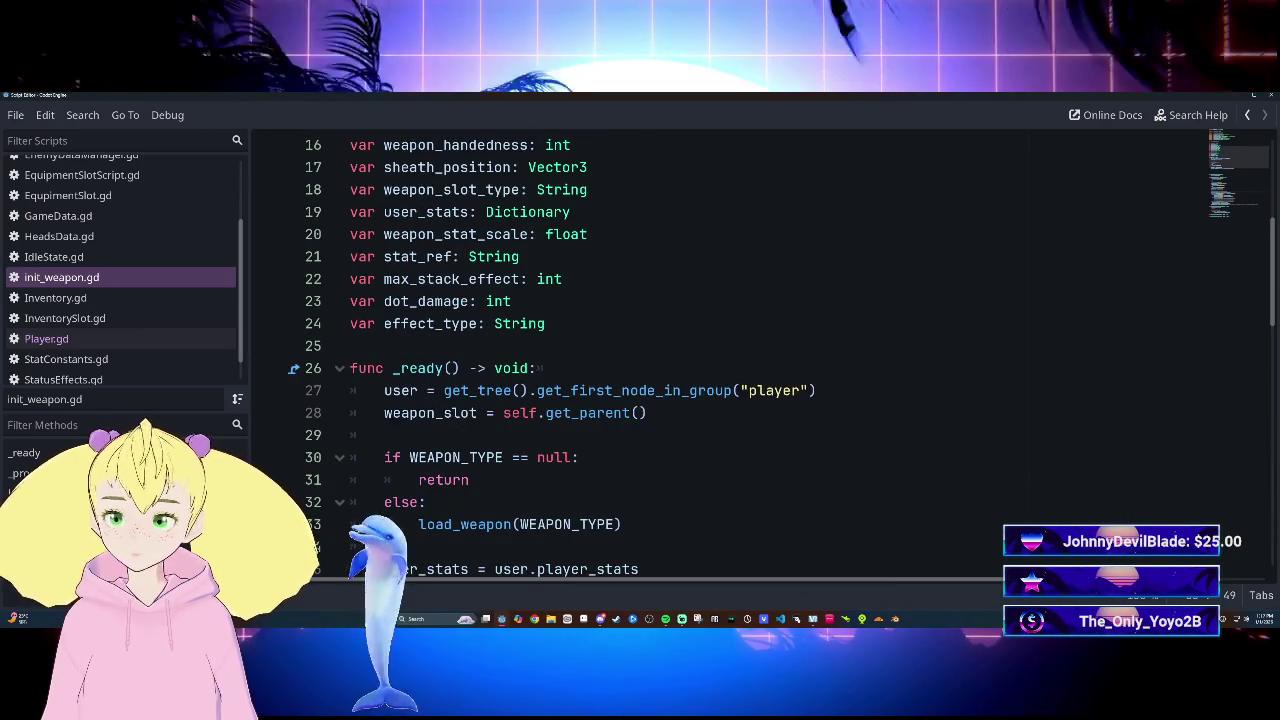
scroll(760, 350, "down", 5)
scroll(760, 350, "up", 3)
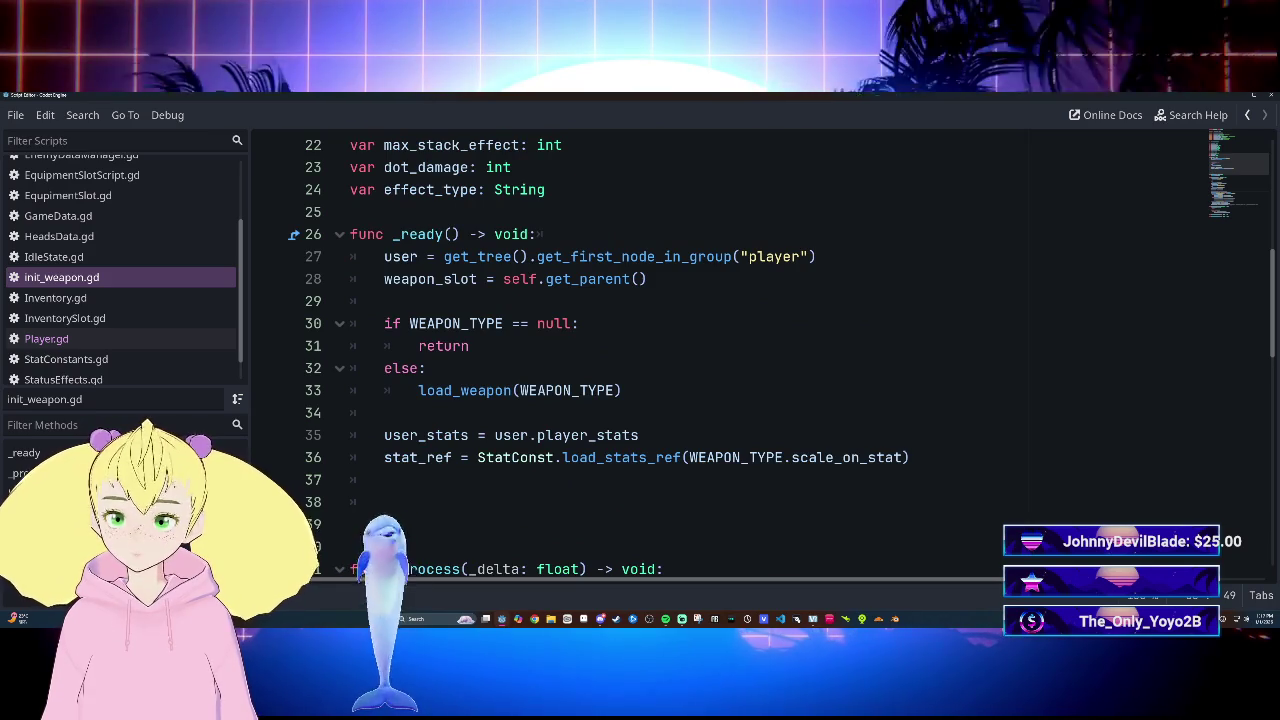
scroll(760, 350, "down", 9)
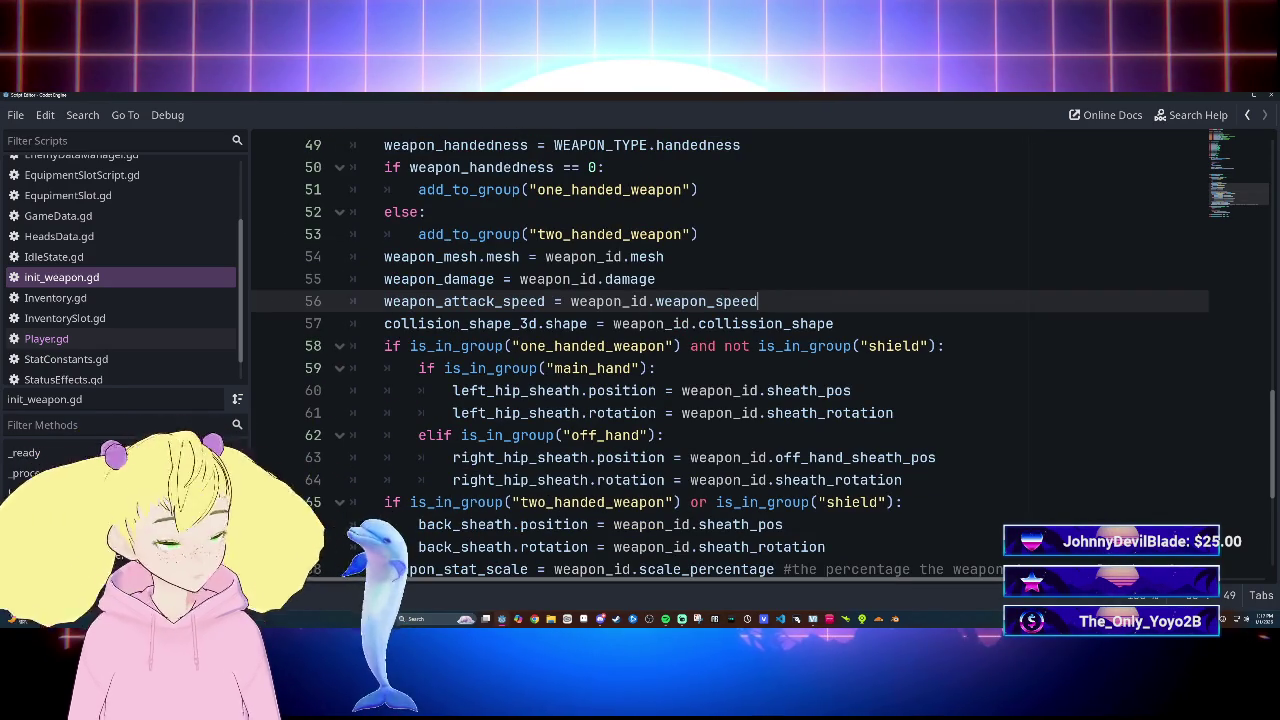
mouse_move(640, 413)
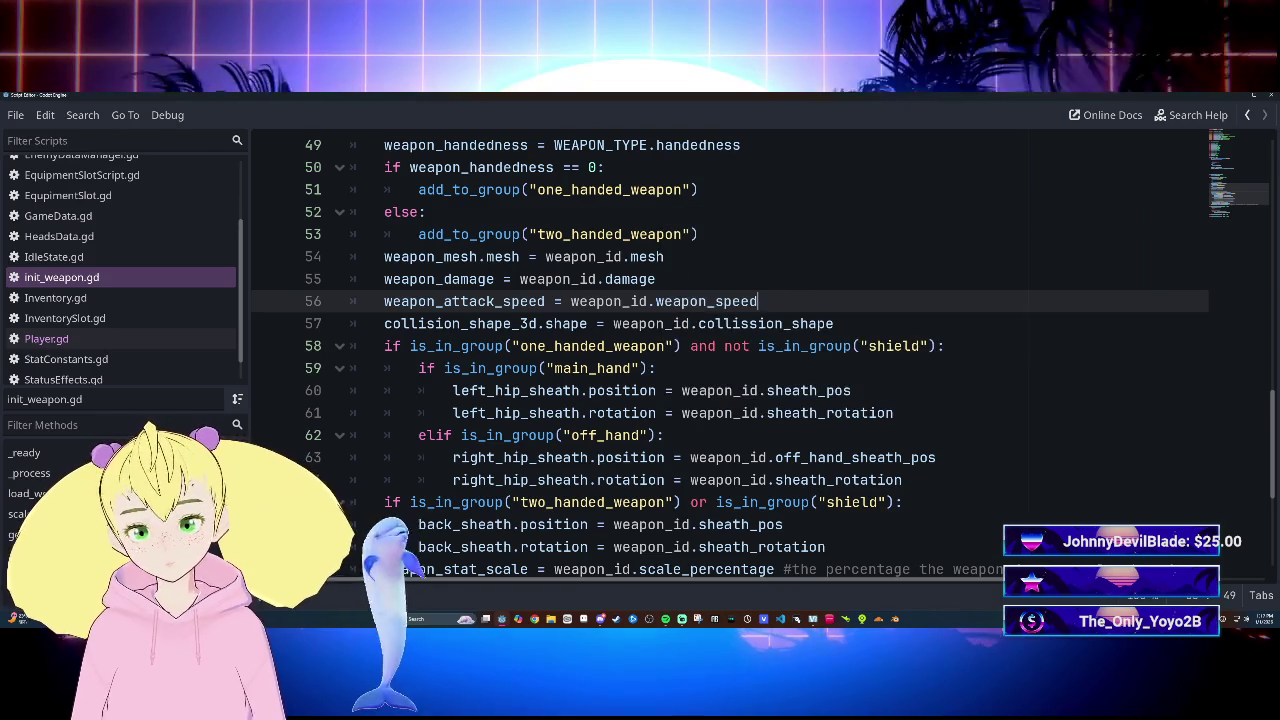
scroll(730, 350, "down", 1)
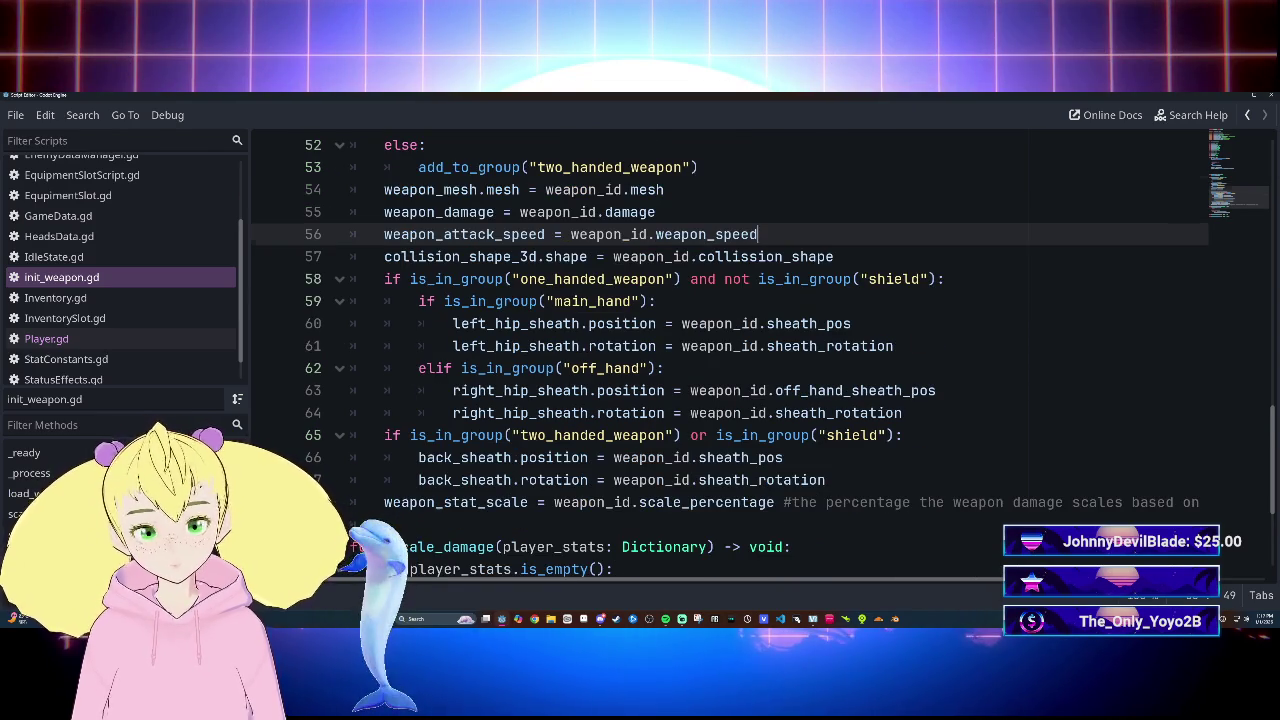
scroll(730, 350, "down", 2)
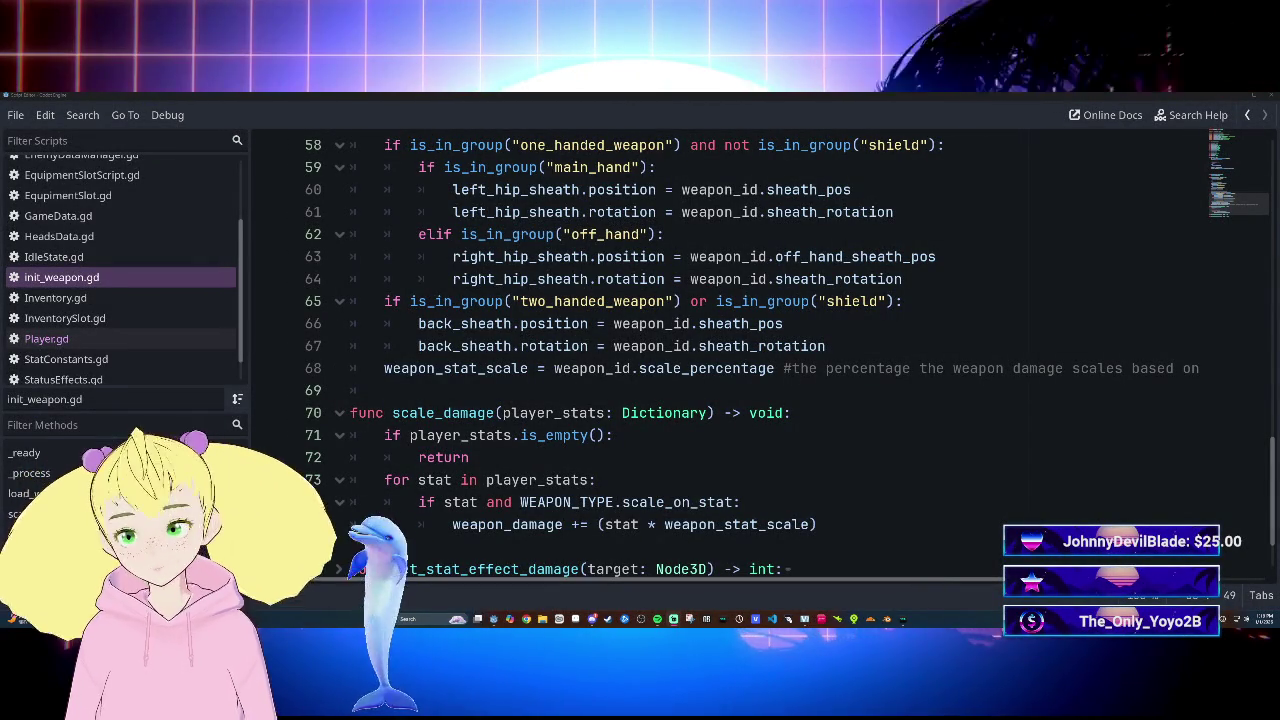
key("alt+Tab")
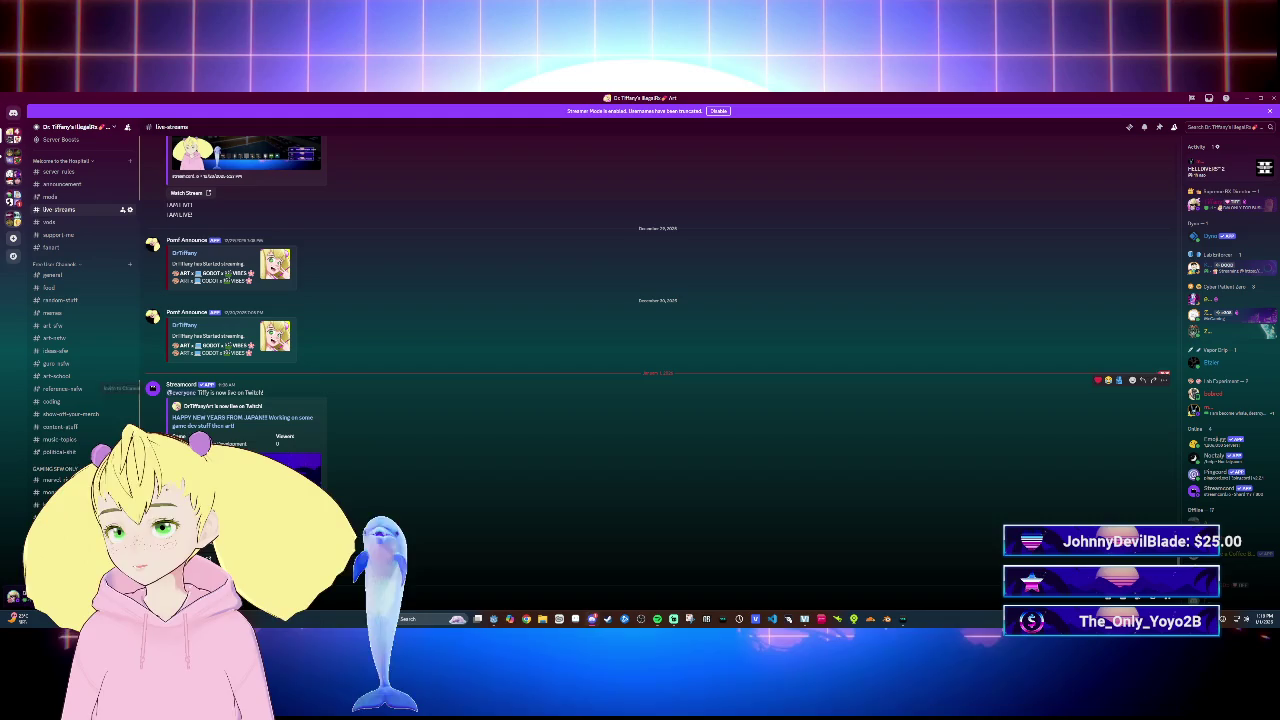
Step: Read the recent messages in Discord's #general channel, then go back to Godot's init_weapon.gd
scroll(43, 295, "up", 2)
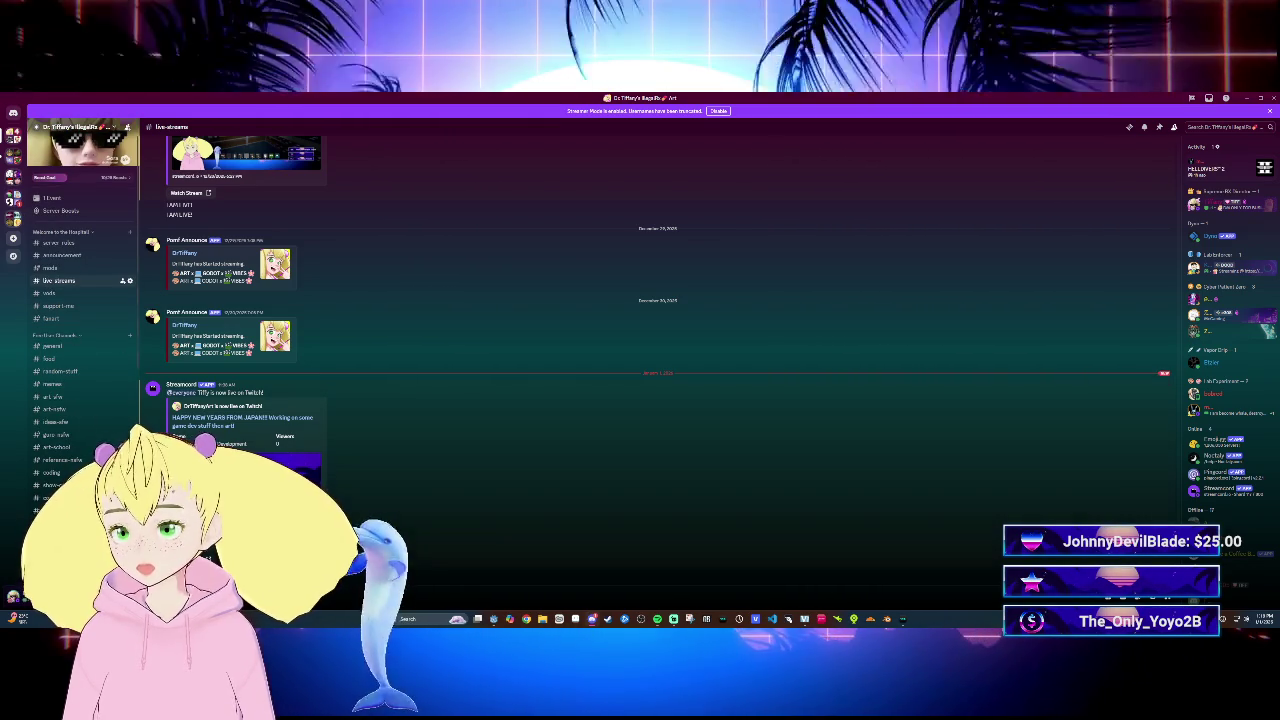
left_click(55, 346)
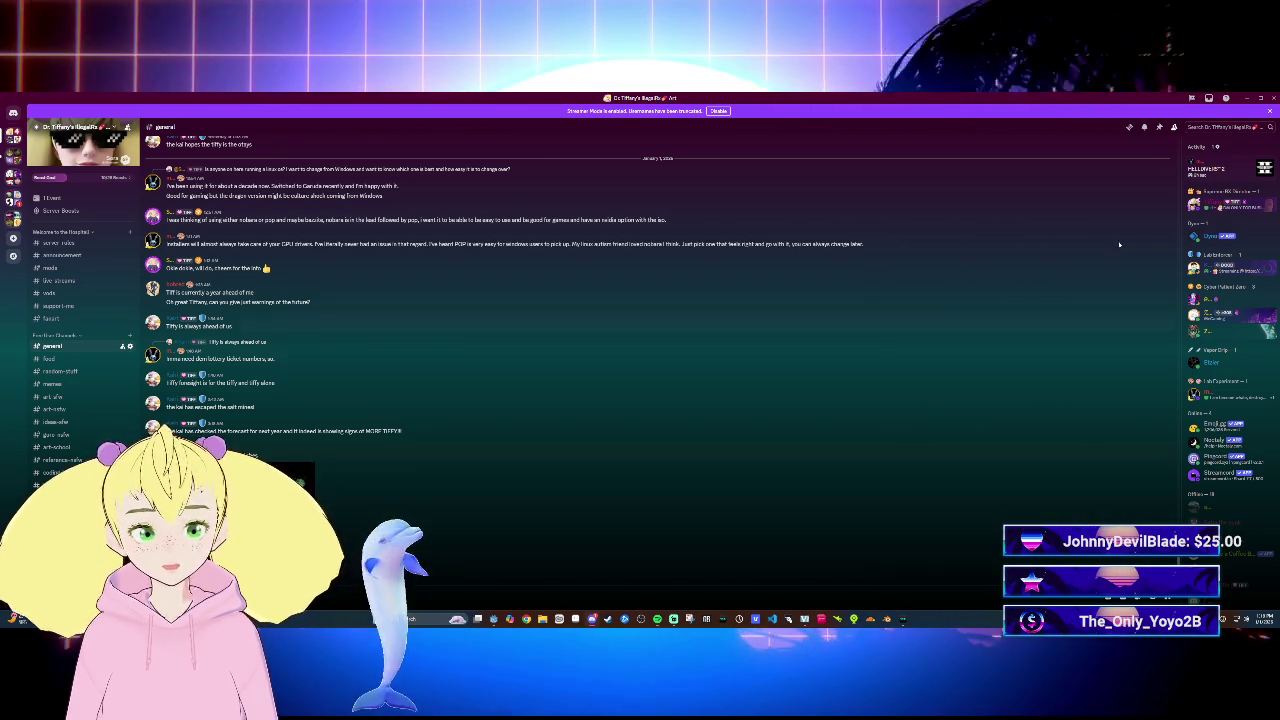
key("alt+Tab")
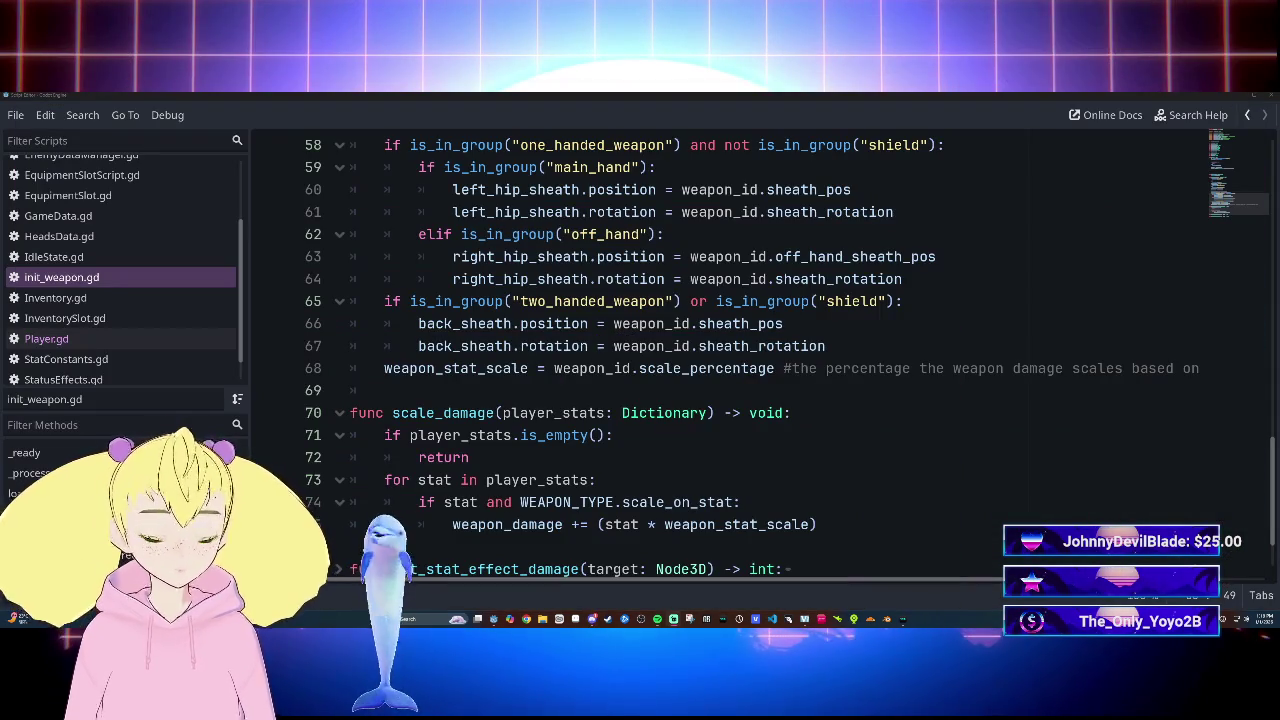
left_click(613, 435)
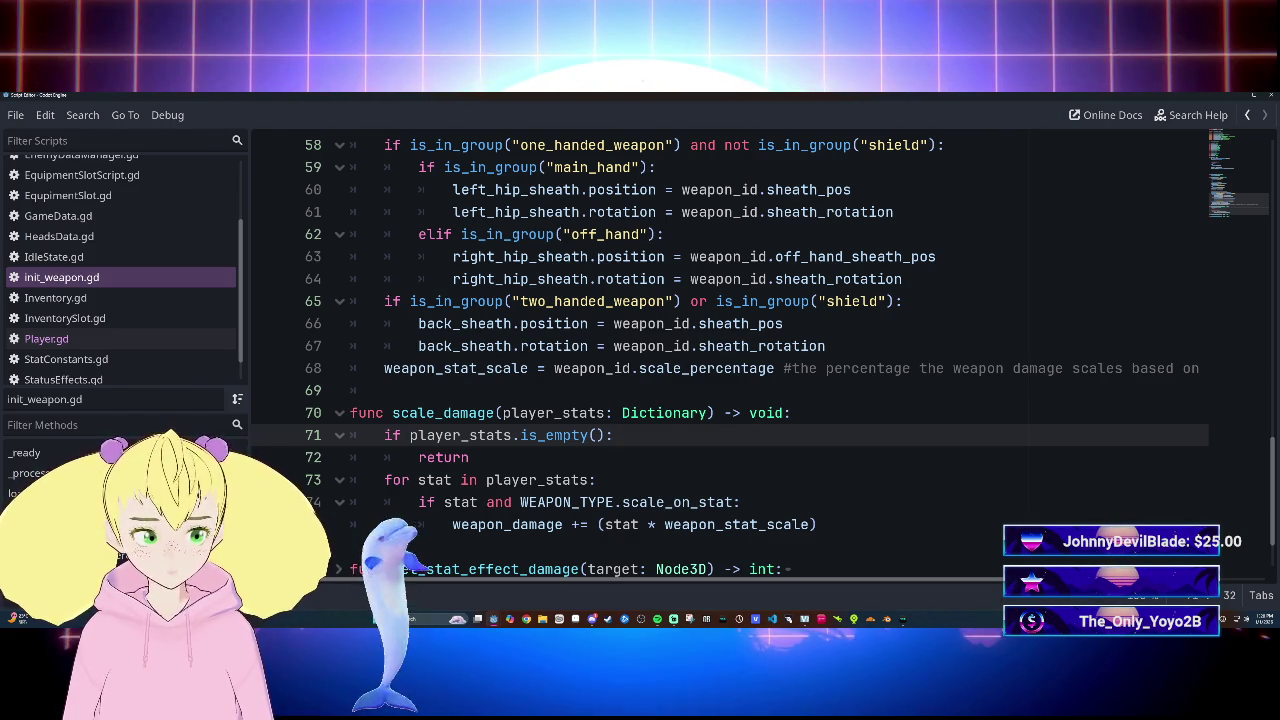
key("Down")
key("Down")
key("Down")
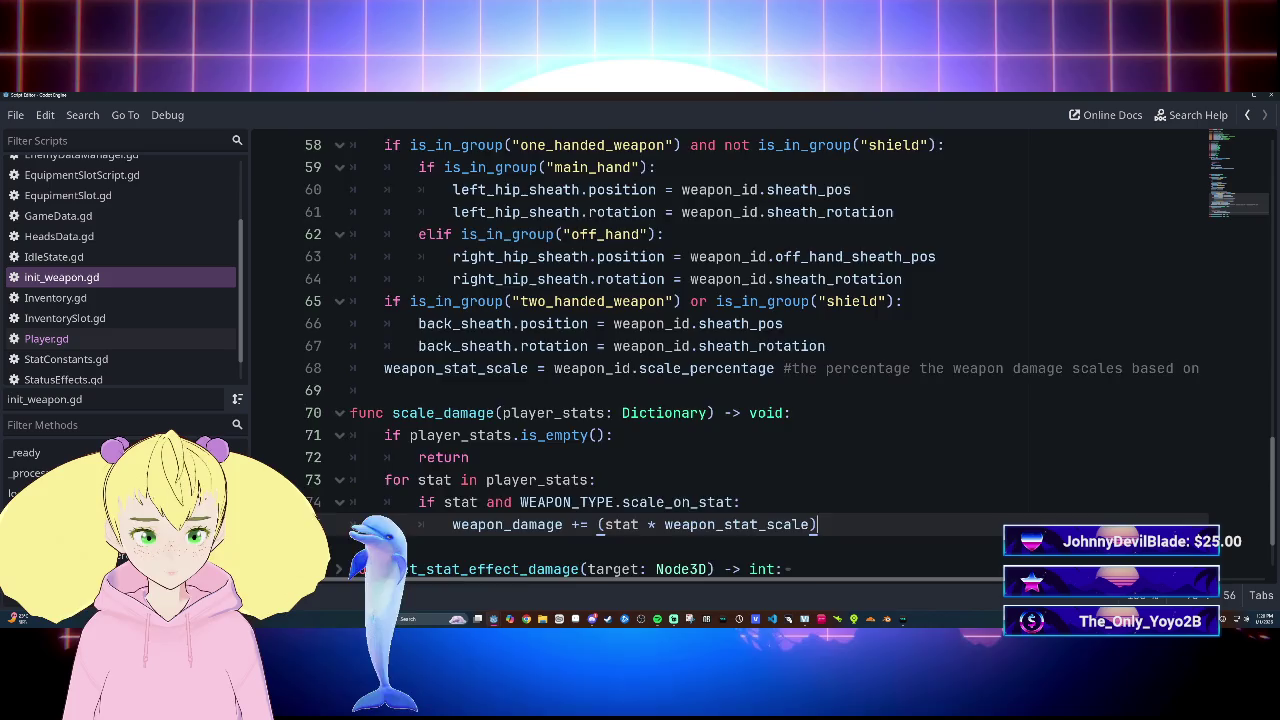
scroll(780, 360, "up", 2)
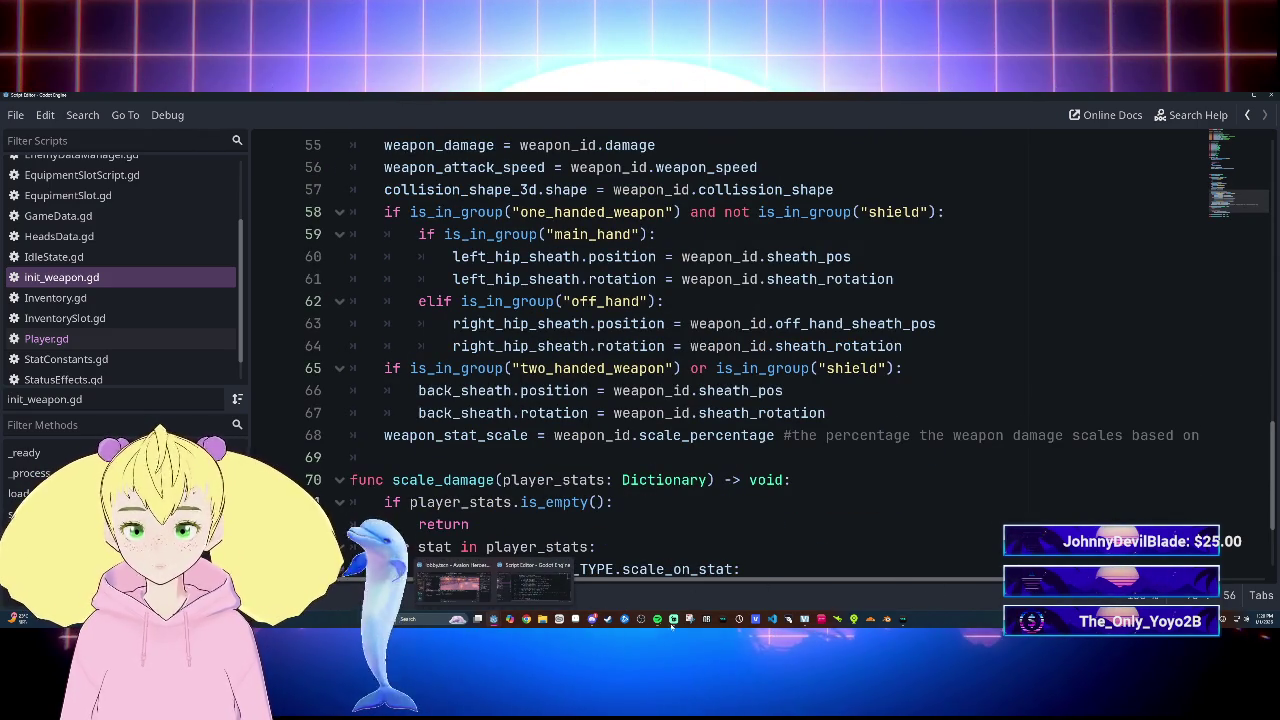
left_click(452, 585)
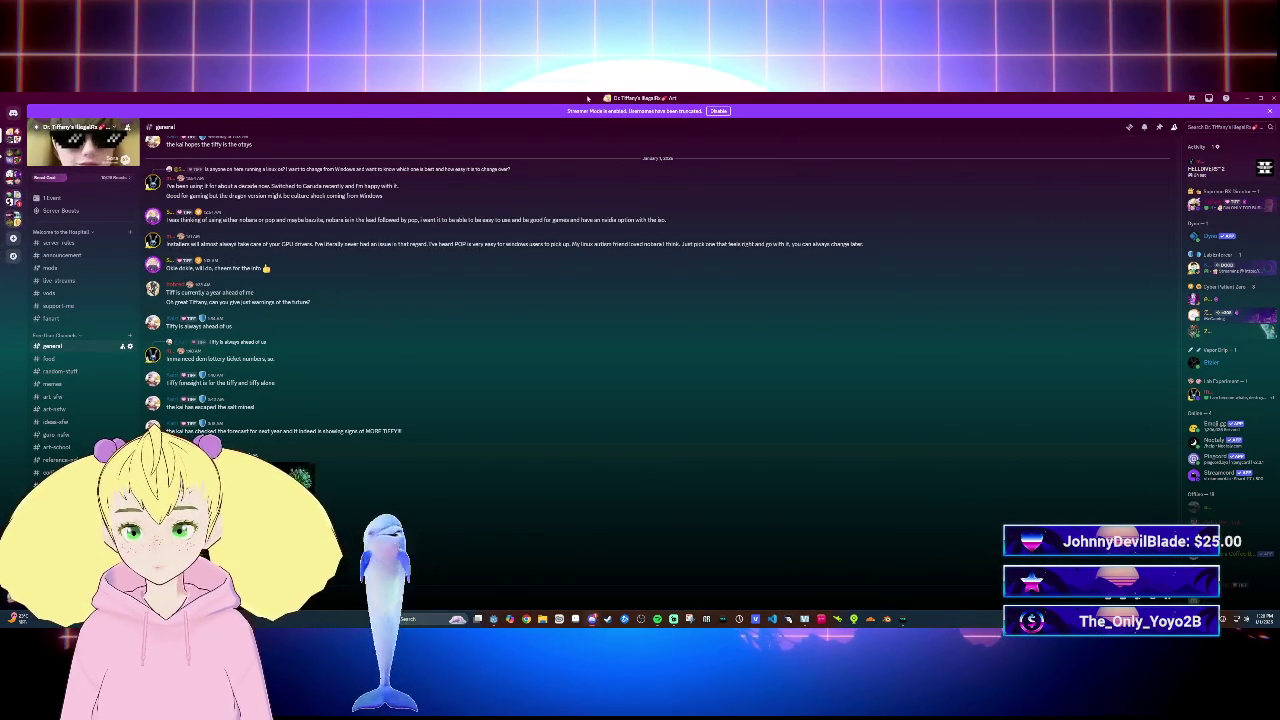
key("alt+Tab")
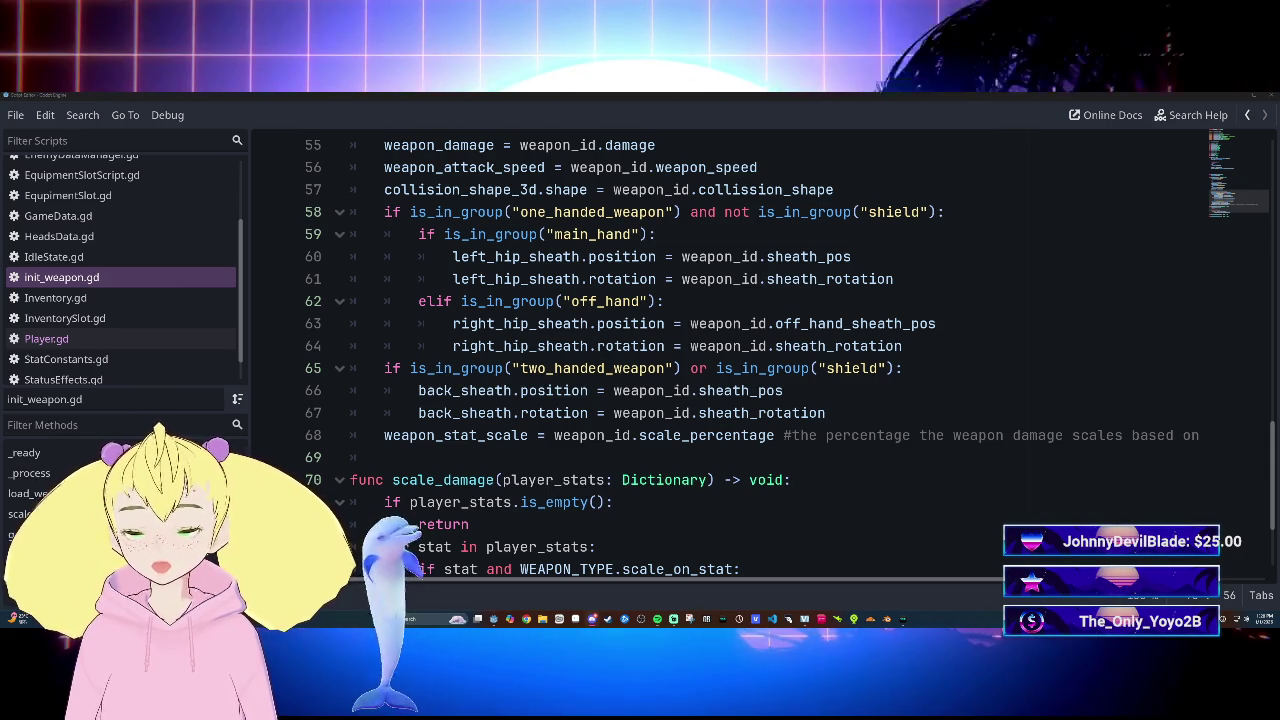
Step: Review scale_damage, the line 68 comment, and the right_hip_sheath position and rotation lines
left_click(766, 480)
scroll(766, 480, "up", 3)
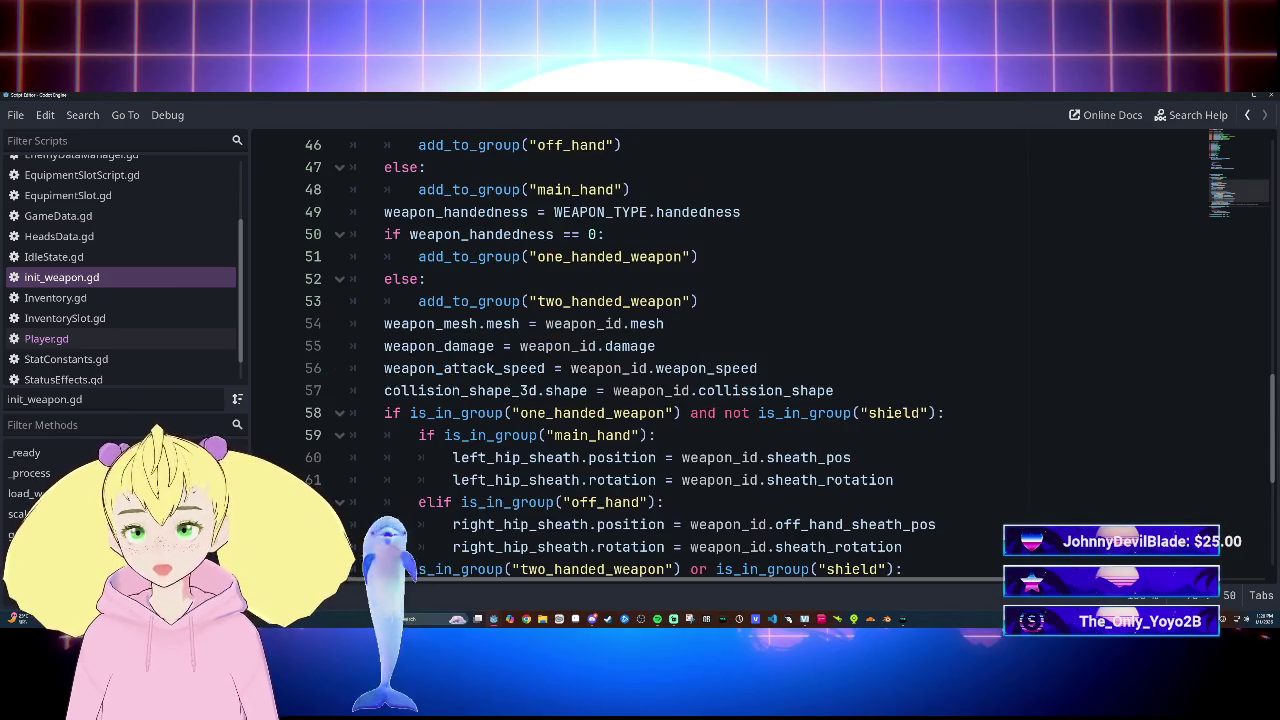
scroll(766, 480, "down", 2)
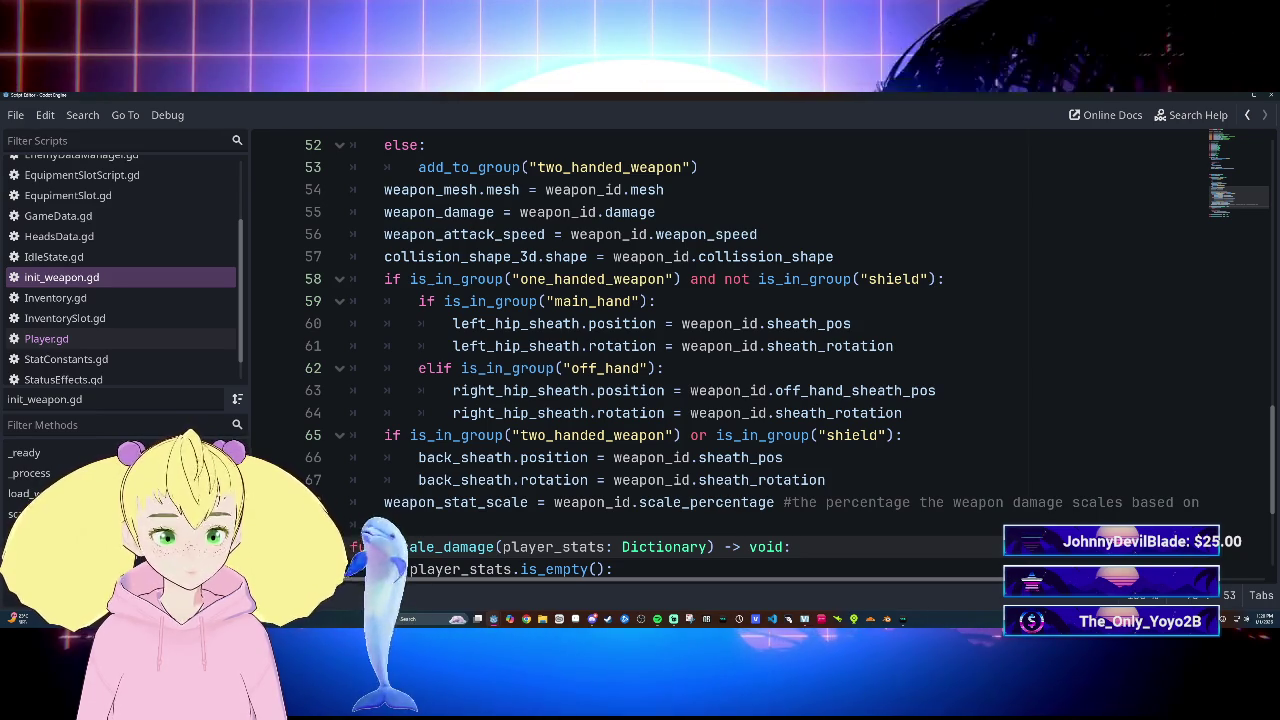
left_click_drag(783, 502, 826, 502)
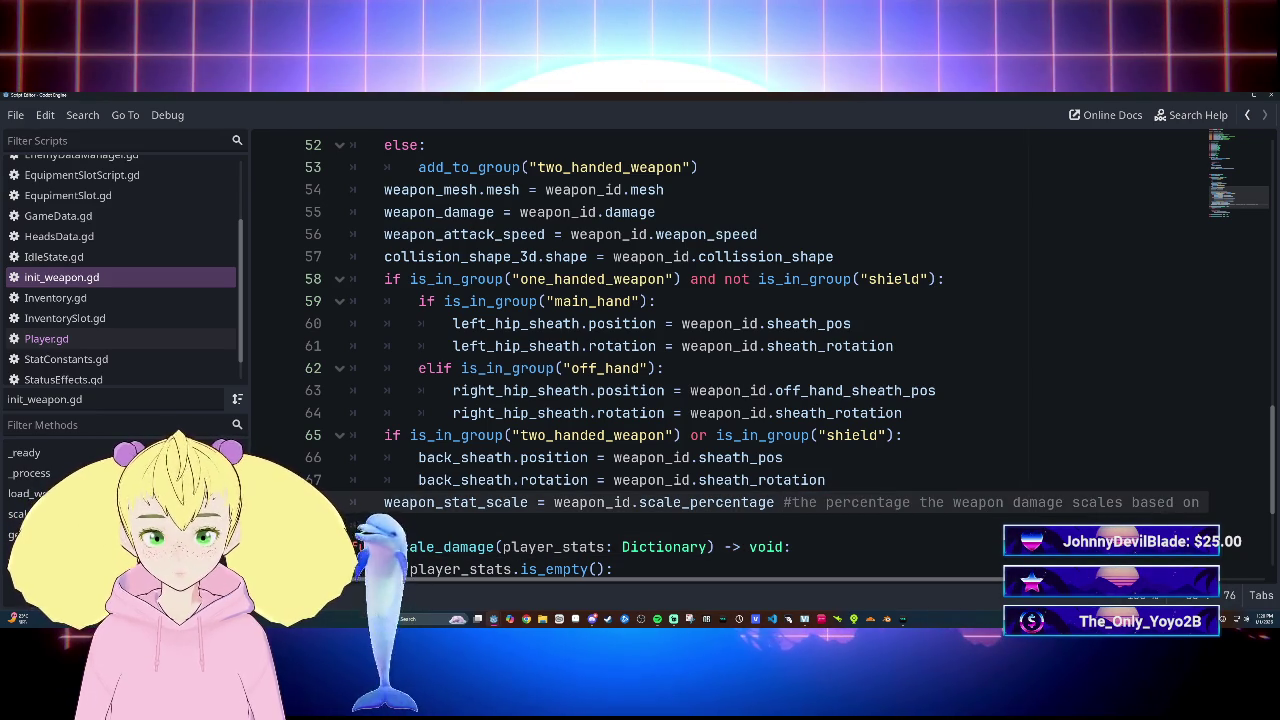
scroll(790, 520, "down", 2)
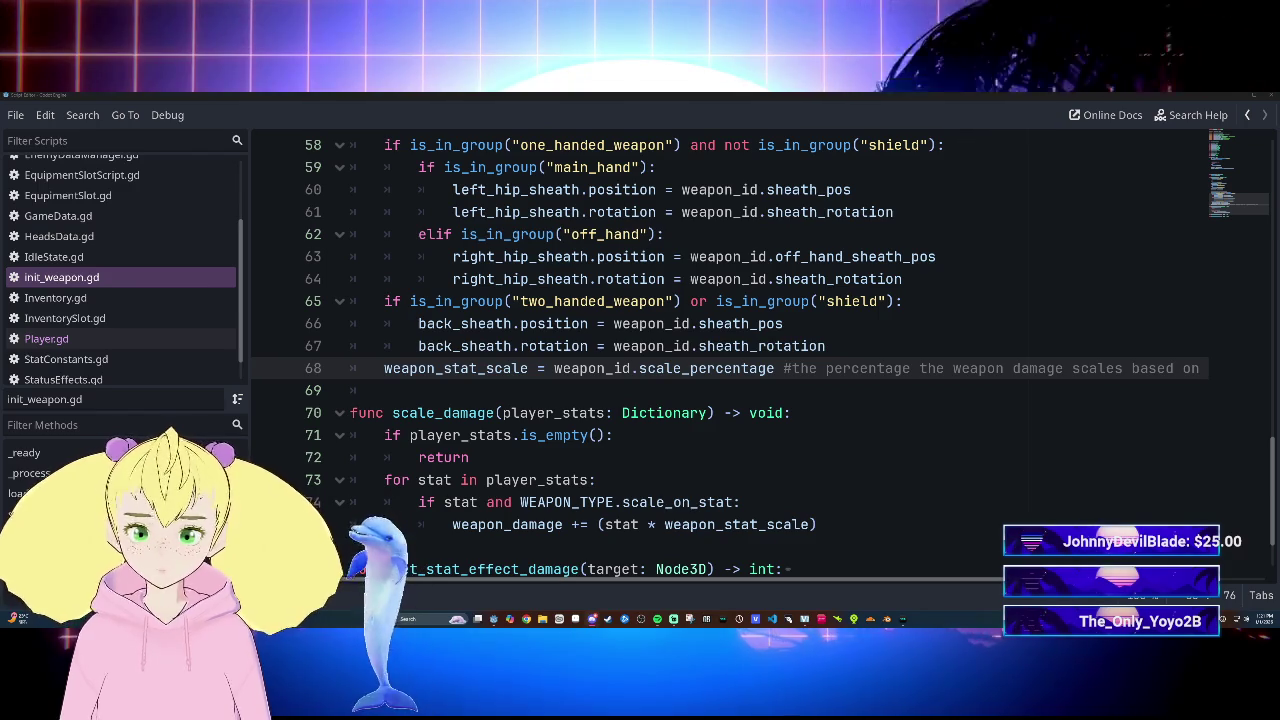
scroll(730, 350, "up", 1)
left_click(900, 323)
left_click(900, 346)
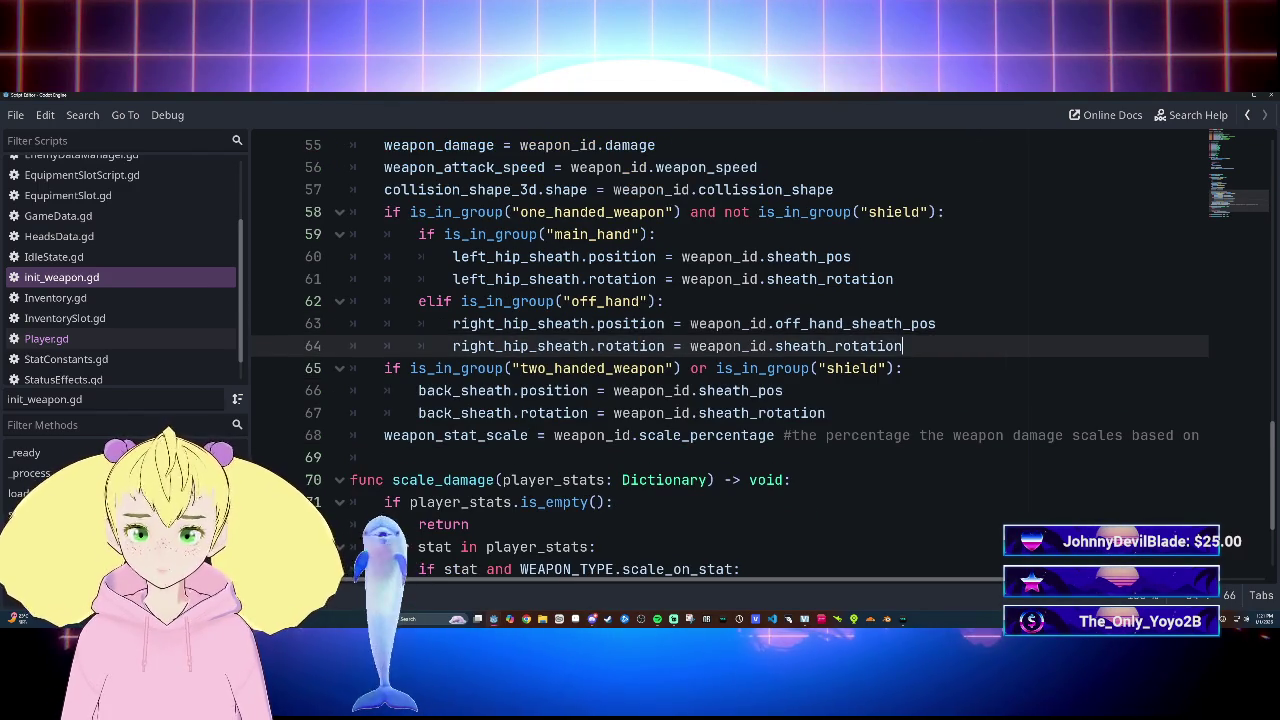
Step: Scroll init_weapon.gd back to the top and switch to Player.gd from the Scripts list
scroll(730, 350, "up", 1)
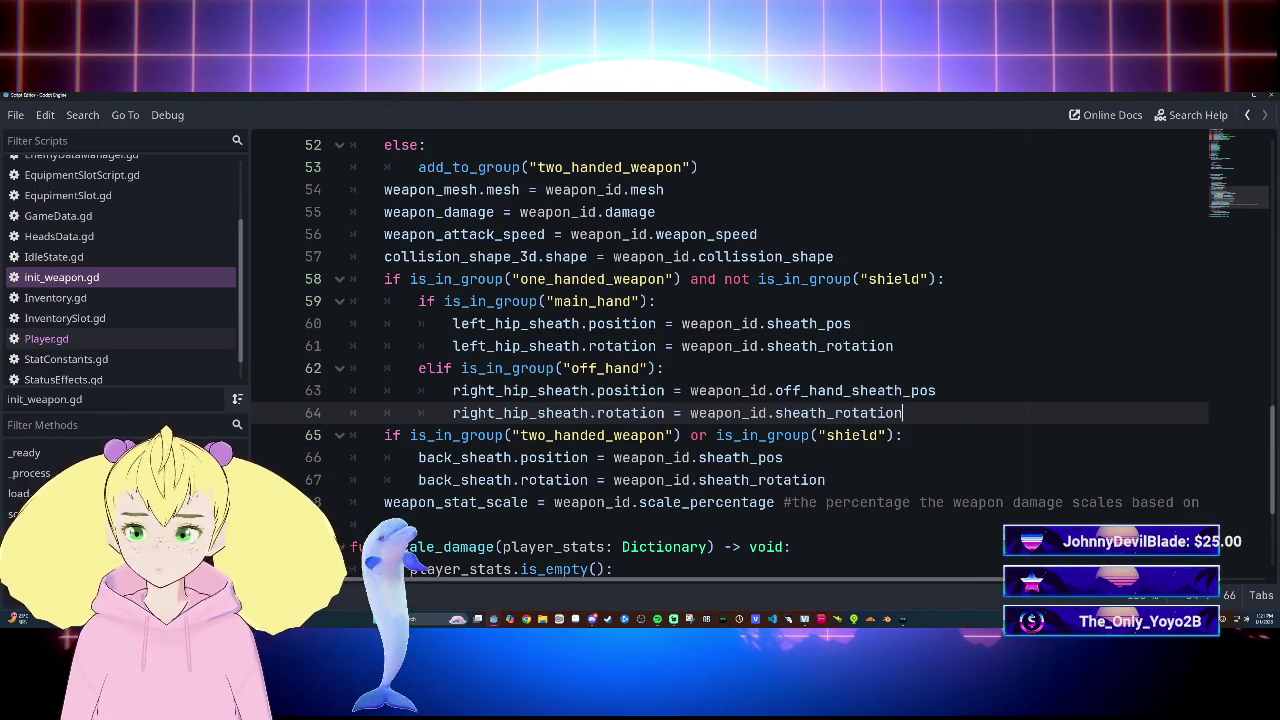
scroll(730, 350, "up", 8)
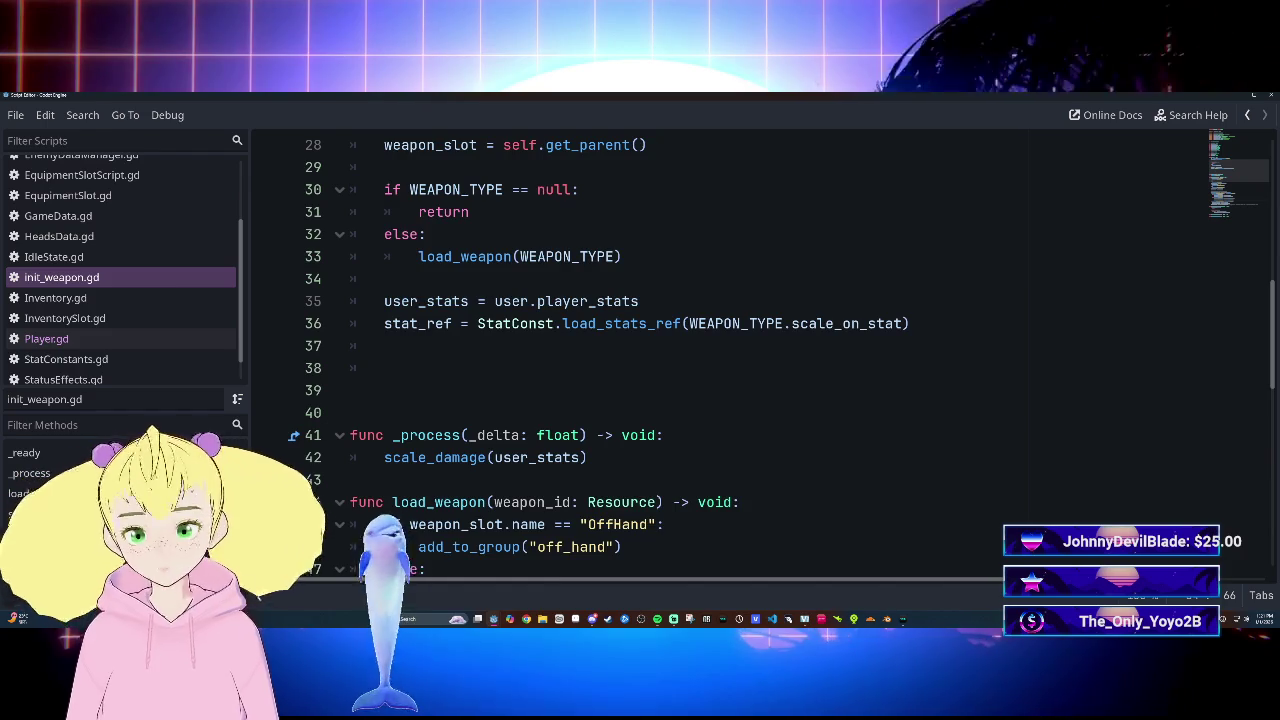
scroll(730, 350, "up", 5)
scroll(730, 350, "up", 4)
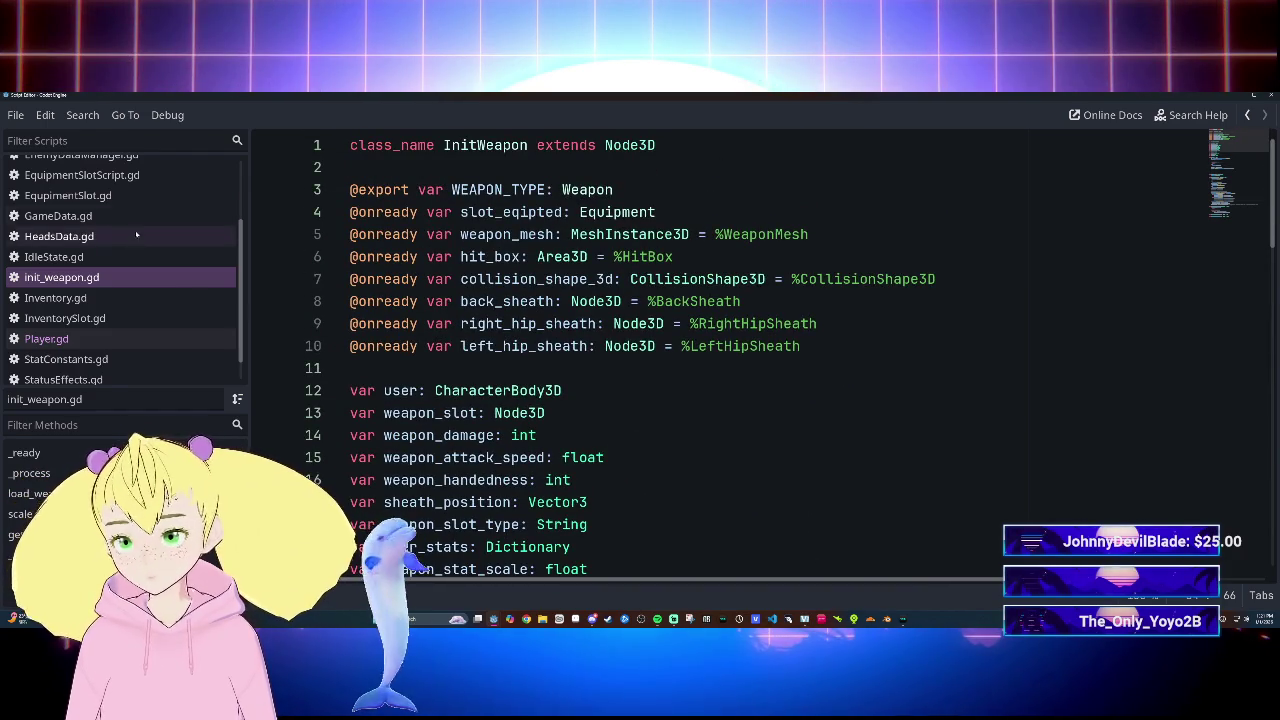
left_click(60, 340)
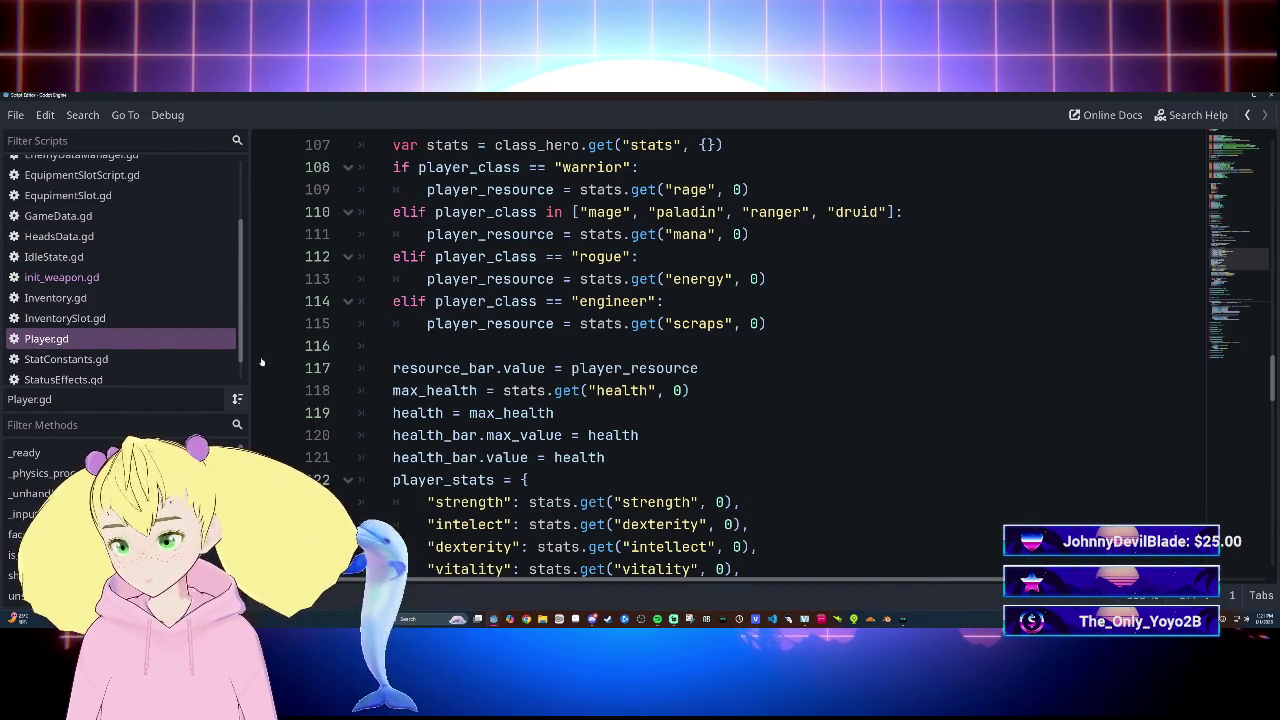
Step: Scroll Player.gd to sheeth_weapon() at line 177 to read its hip and back sheath assignments
scroll(730, 350, "down", 4)
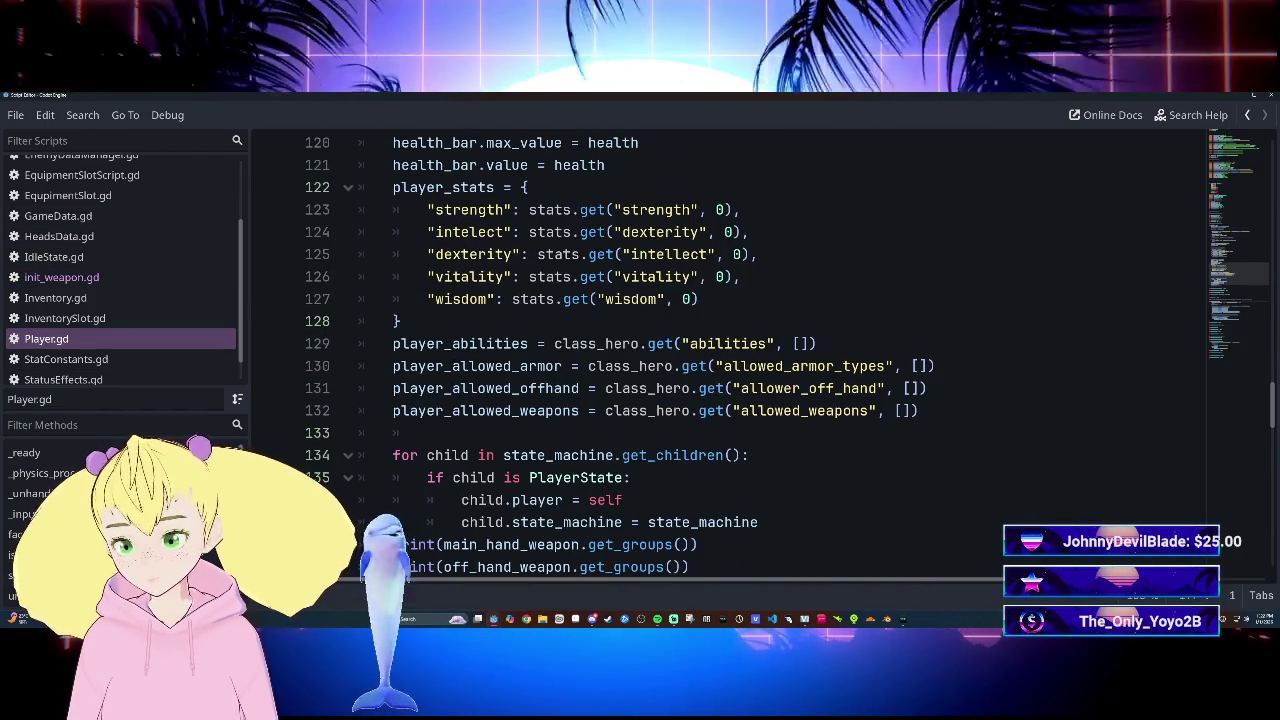
scroll(730, 350, "down", 7)
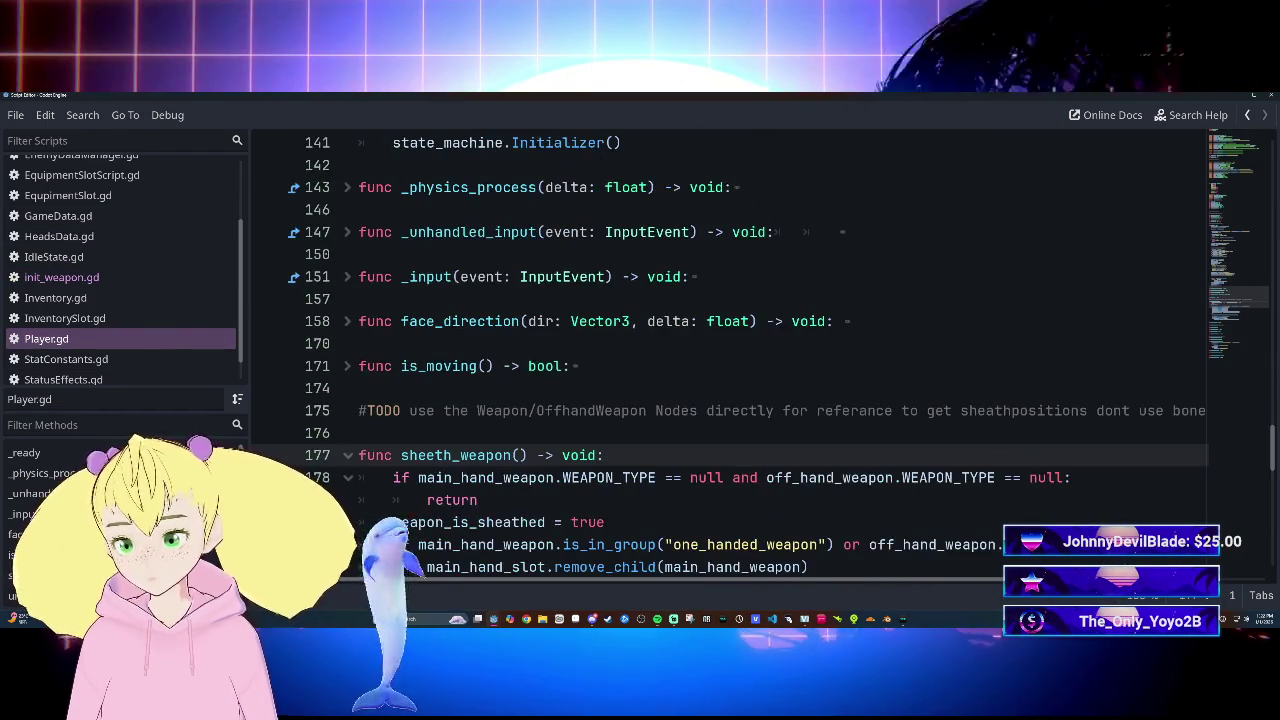
scroll(730, 350, "up", 6)
scroll(730, 350, "down", 4)
scroll(730, 350, "up", 6)
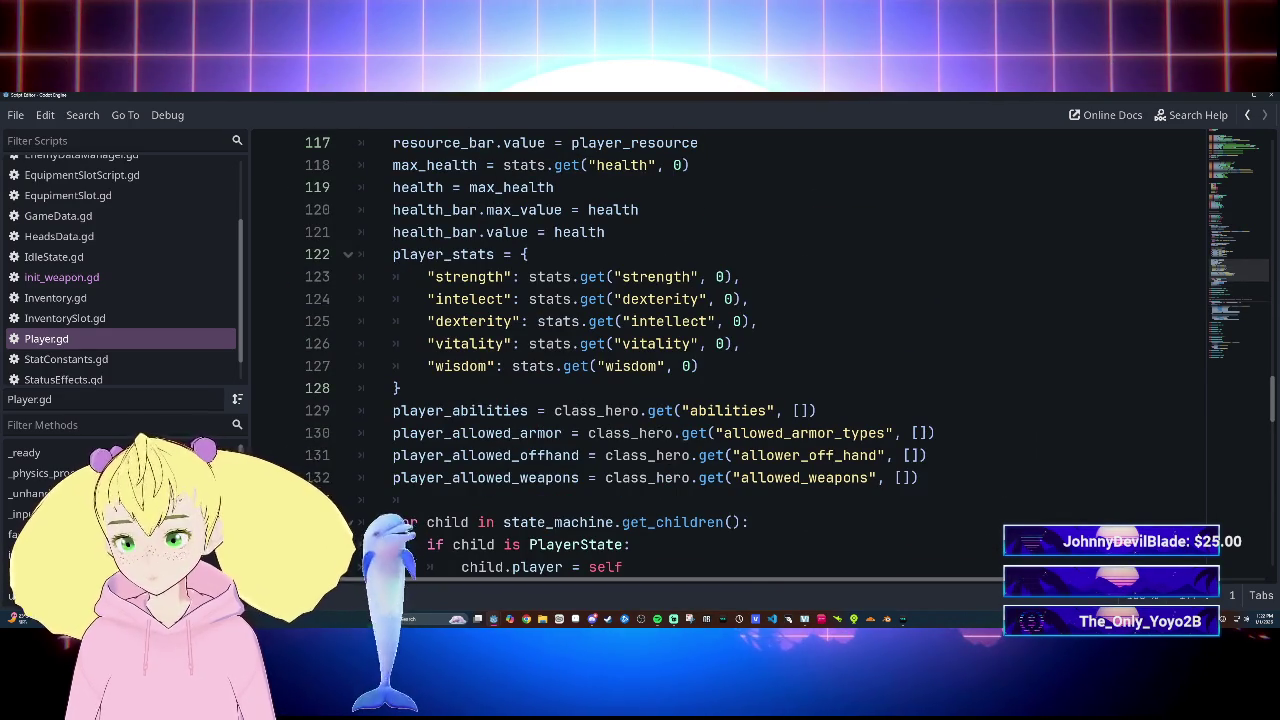
scroll(730, 350, "down", 3)
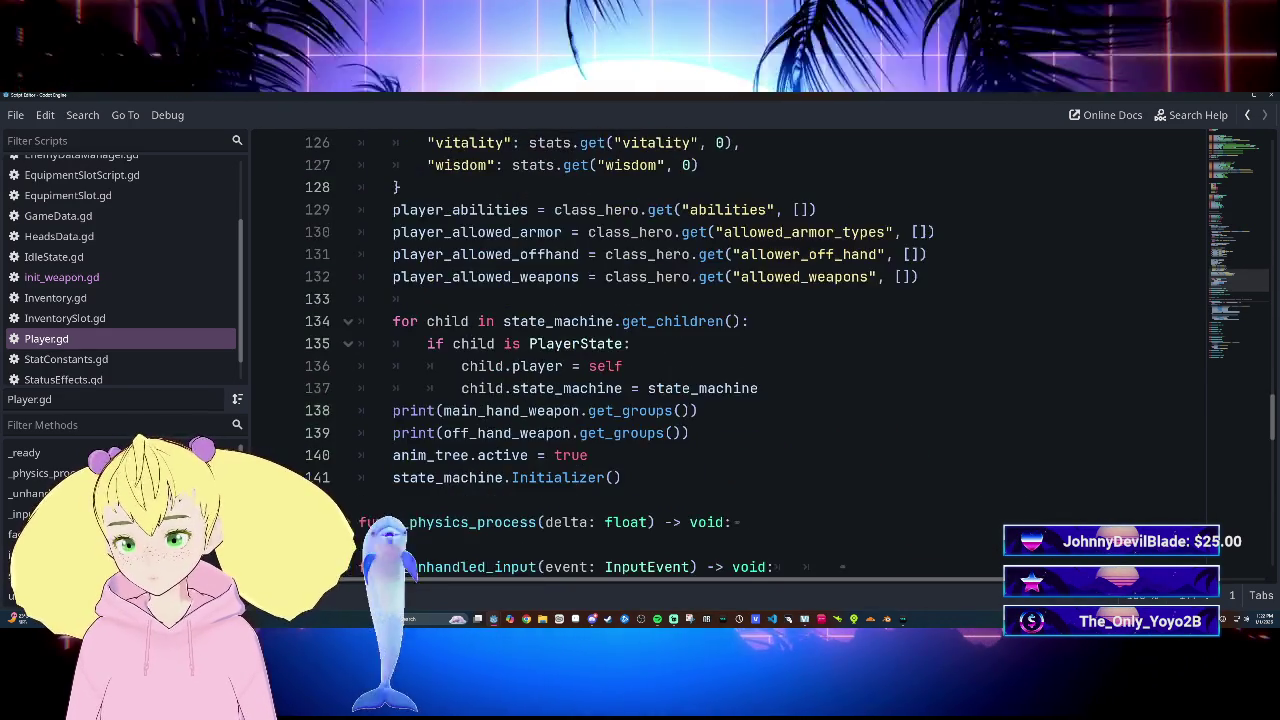
scroll(730, 350, "up", 4)
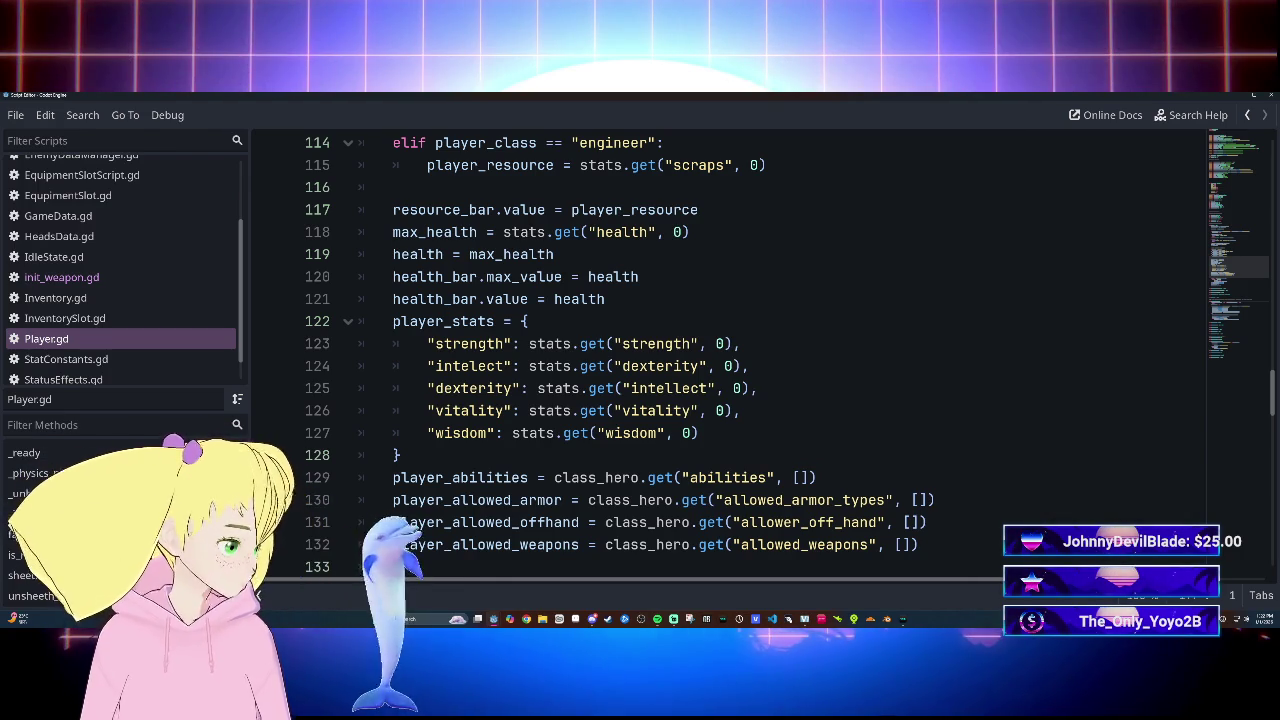
scroll(730, 350, "up", 4)
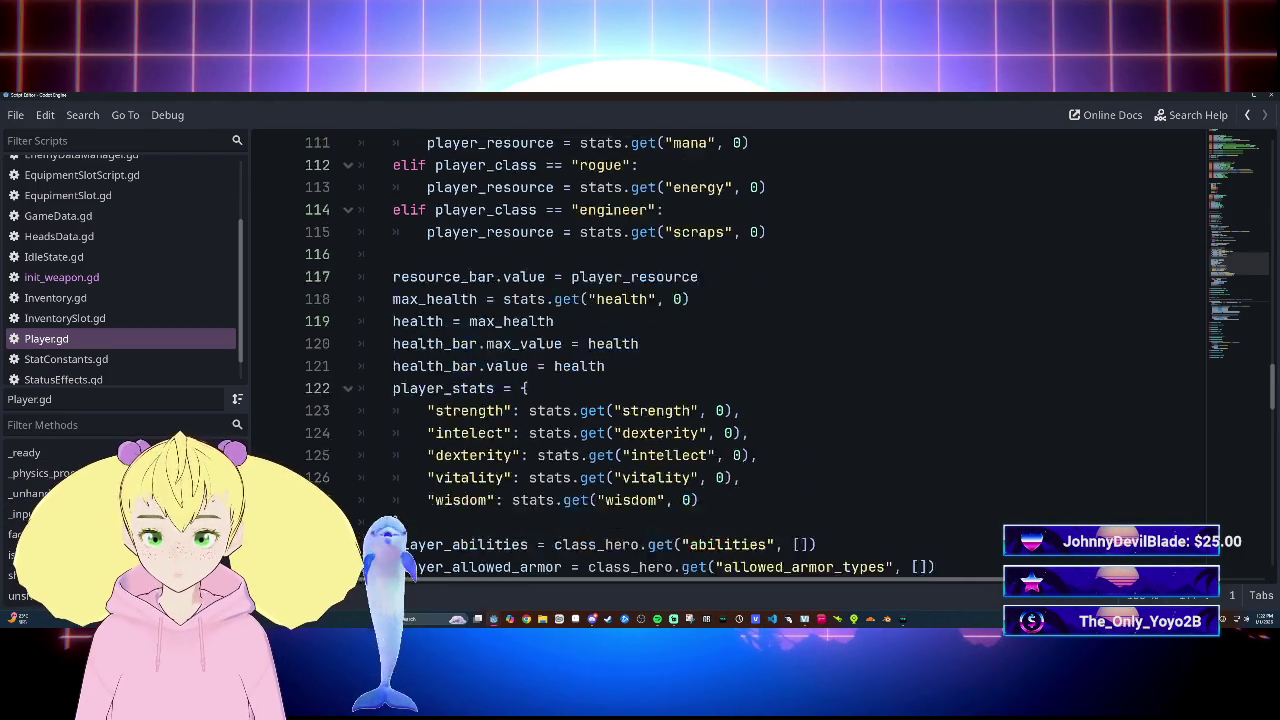
scroll(730, 350, "down", 2)
scroll(730, 350, "down", 3)
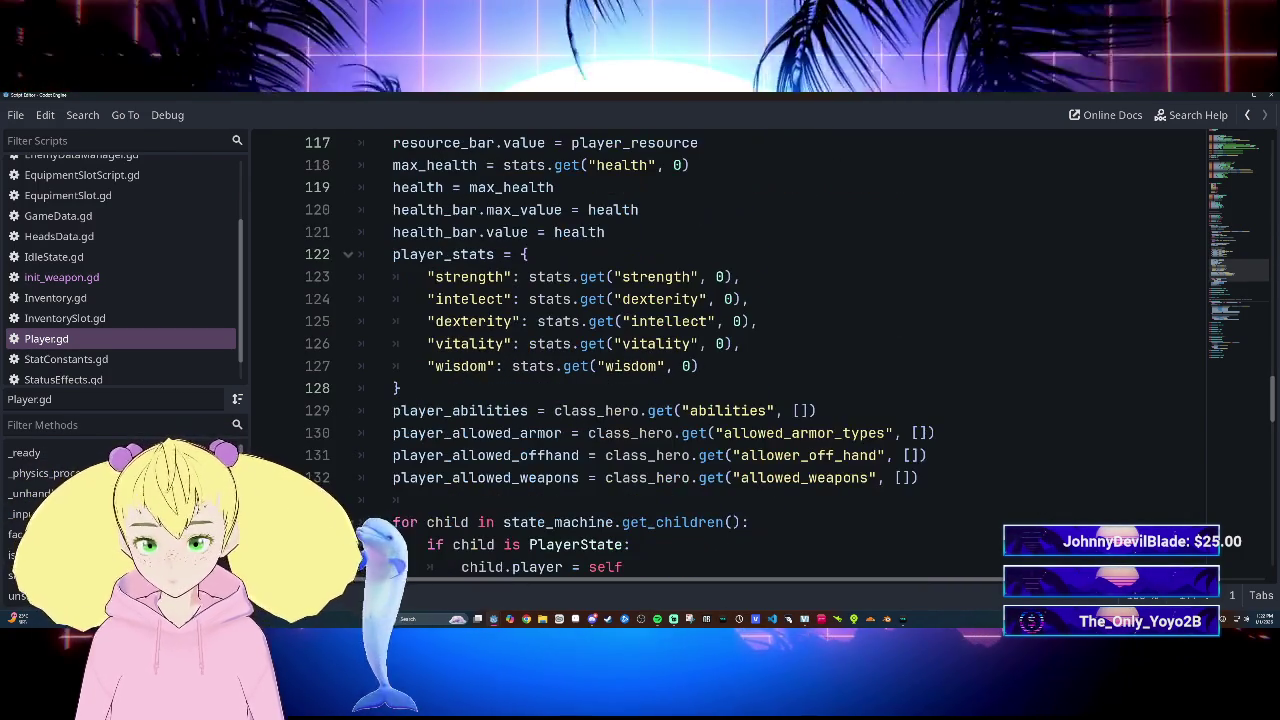
scroll(730, 350, "up", 2)
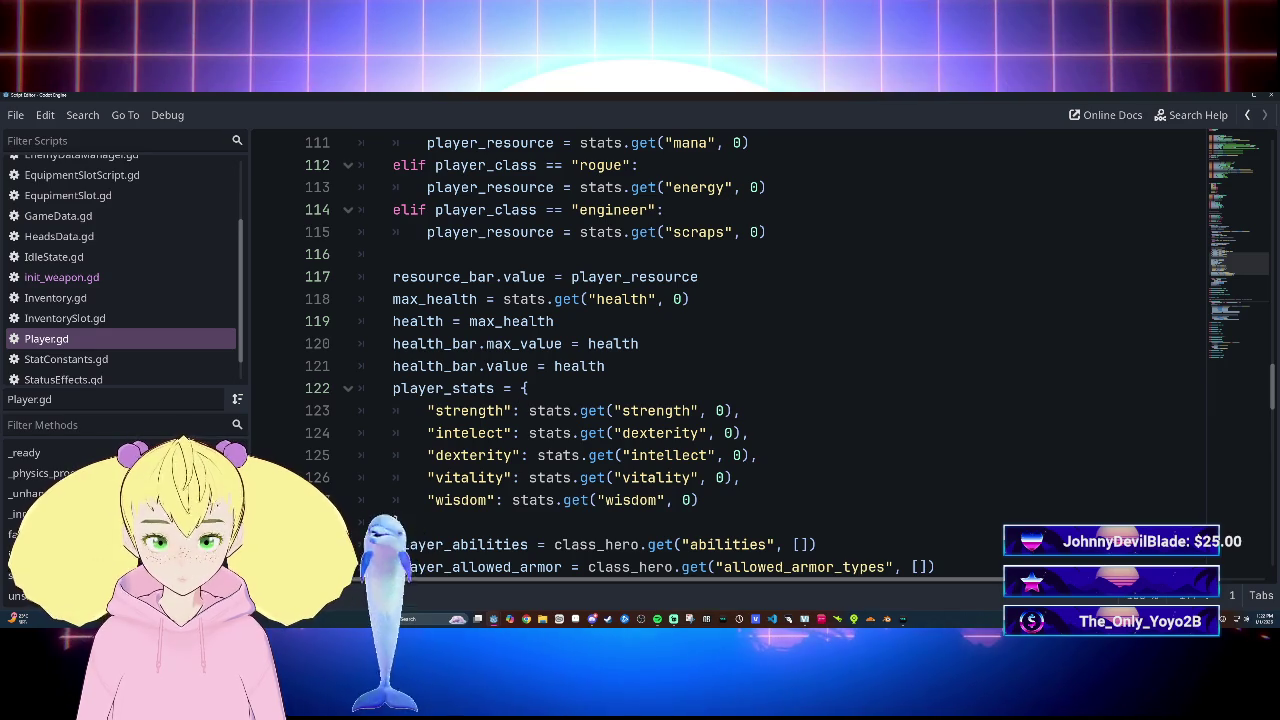
scroll(730, 350, "down", 2)
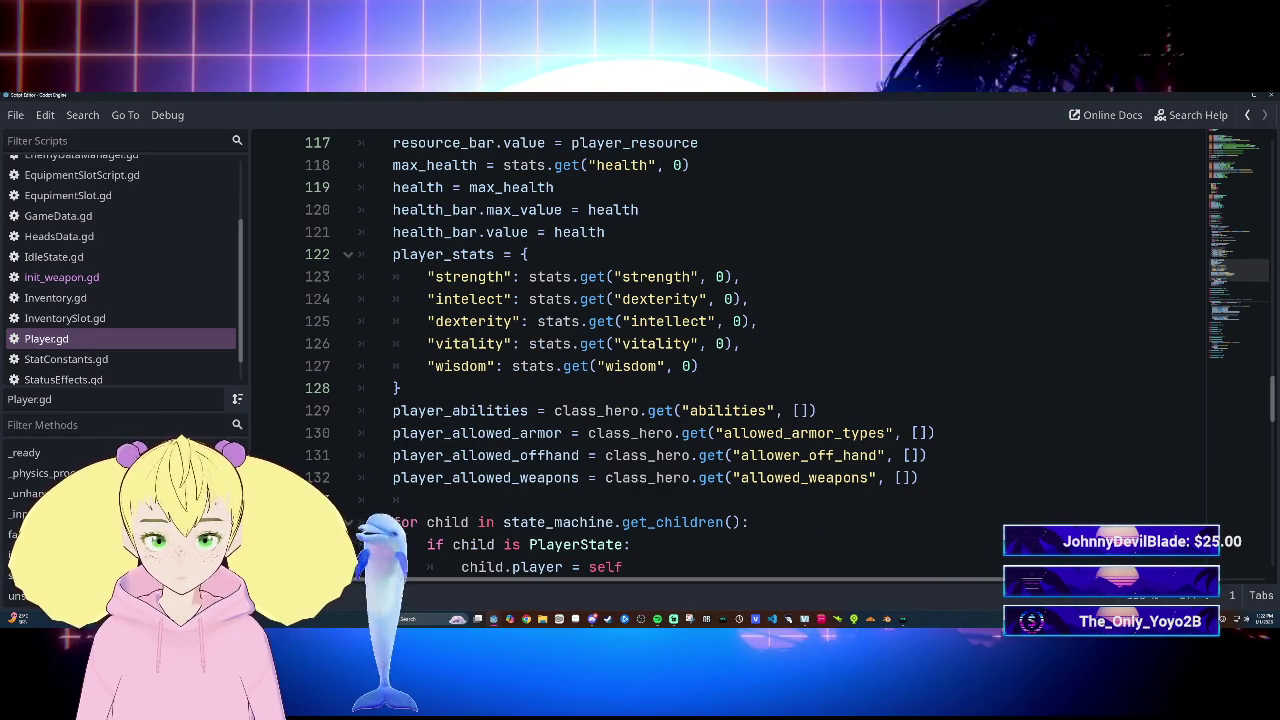
scroll(730, 350, "down", 4)
scroll(730, 350, "down", 7)
scroll(730, 350, "down", 3)
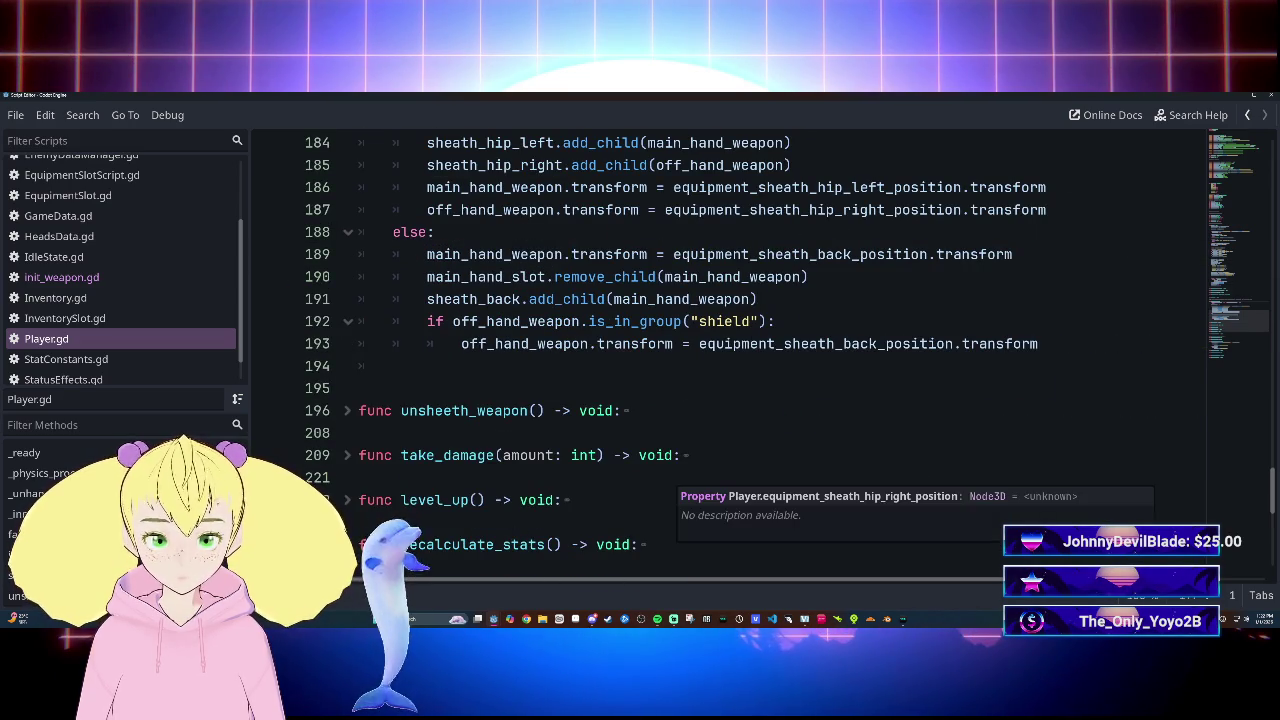
scroll(730, 350, "down", 3)
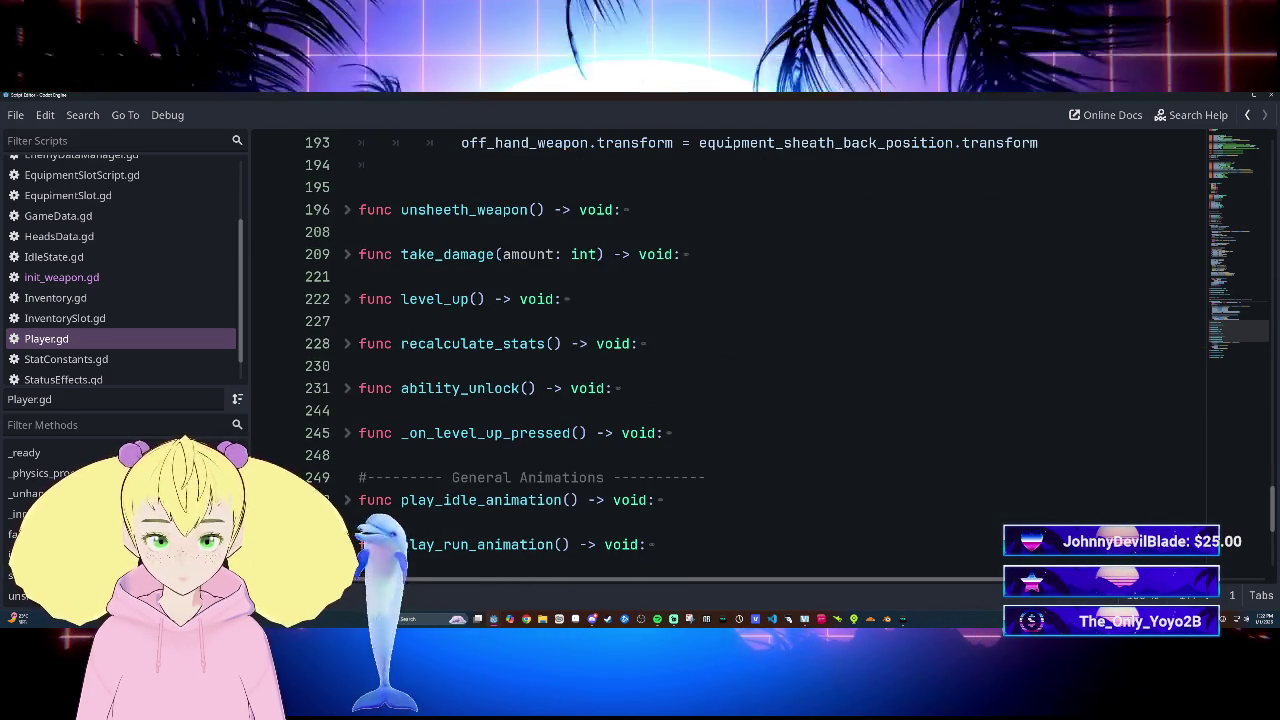
scroll(730, 350, "down", 1)
scroll(730, 350, "down", 3)
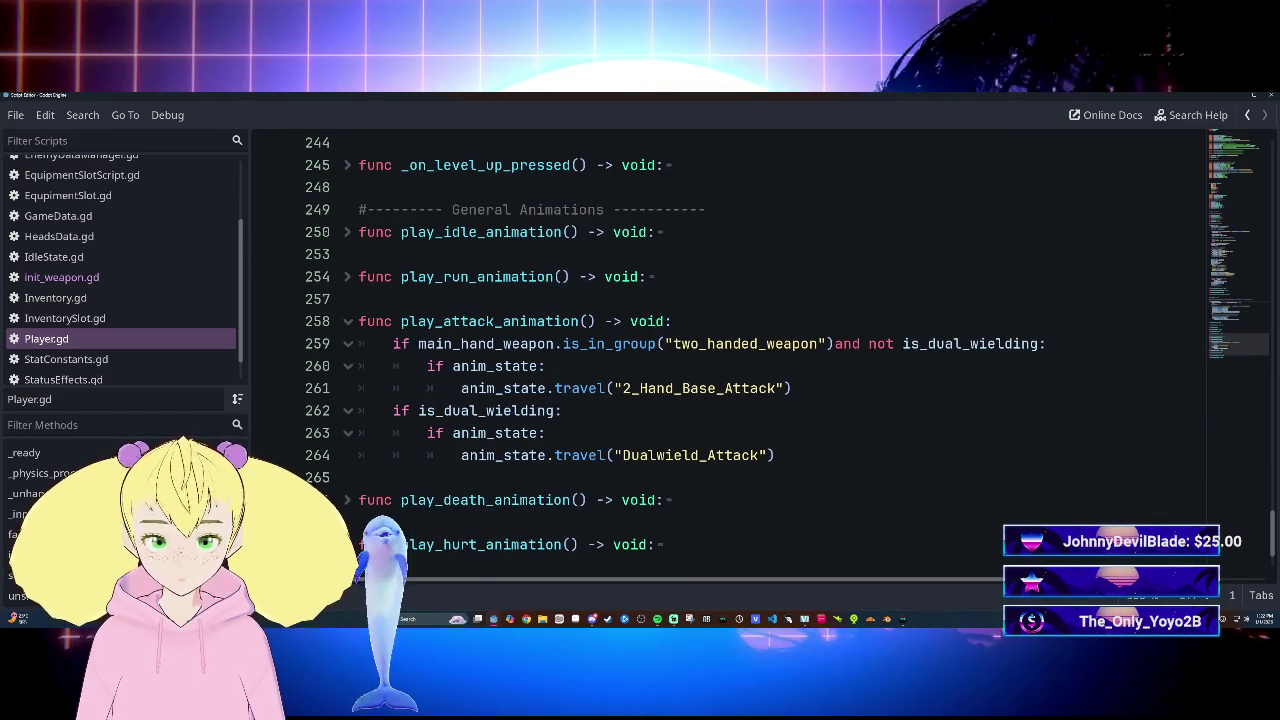
scroll(730, 350, "down", 2)
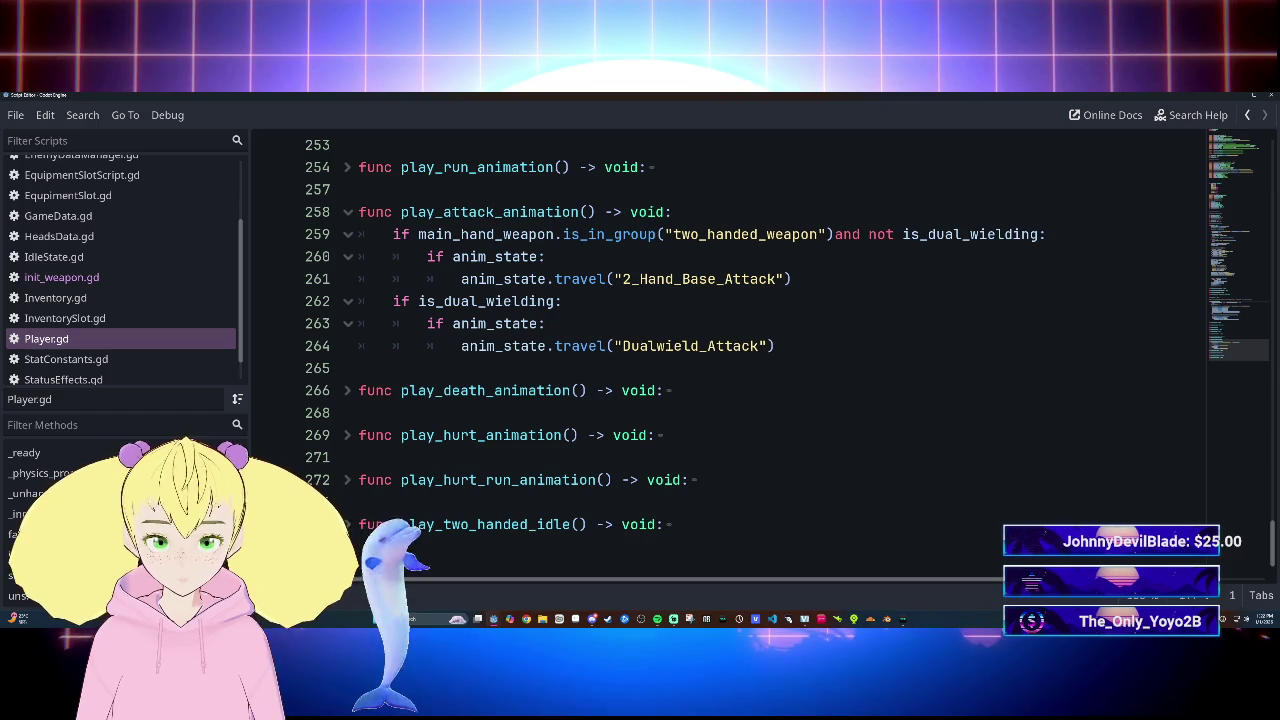
scroll(730, 350, "up", 1)
scroll(730, 350, "up", 2)
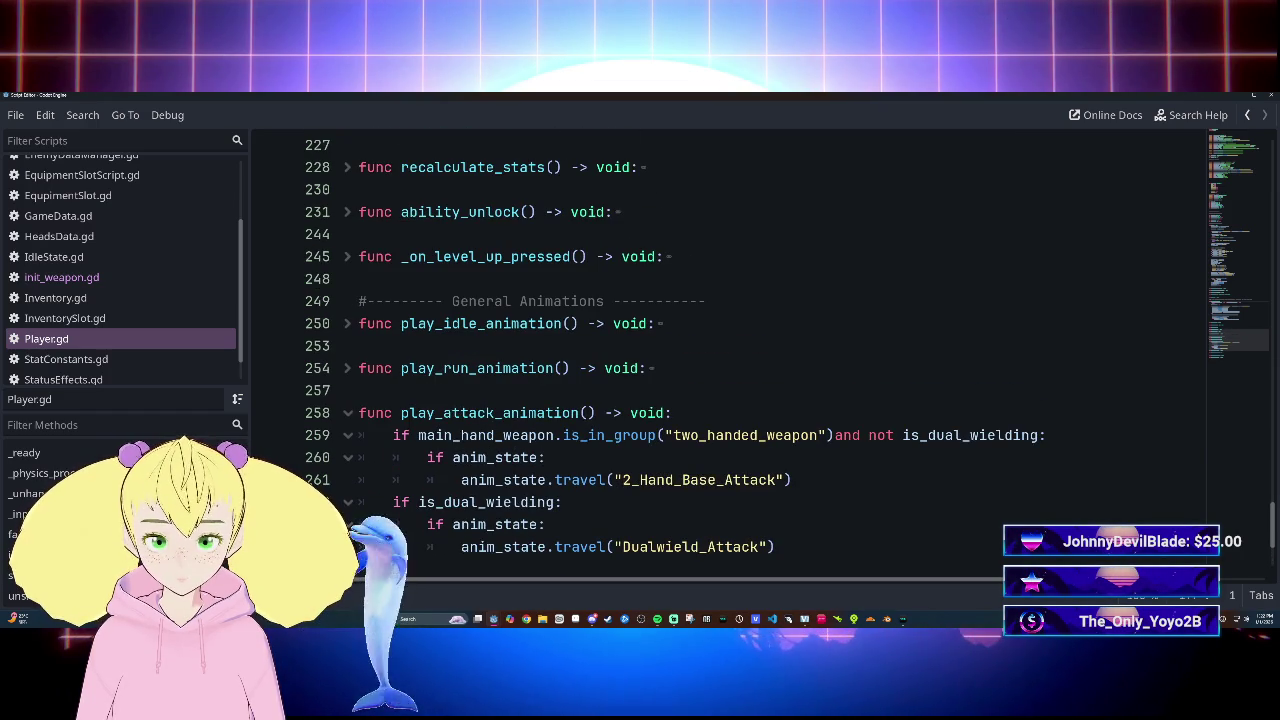
scroll(730, 350, "up", 2)
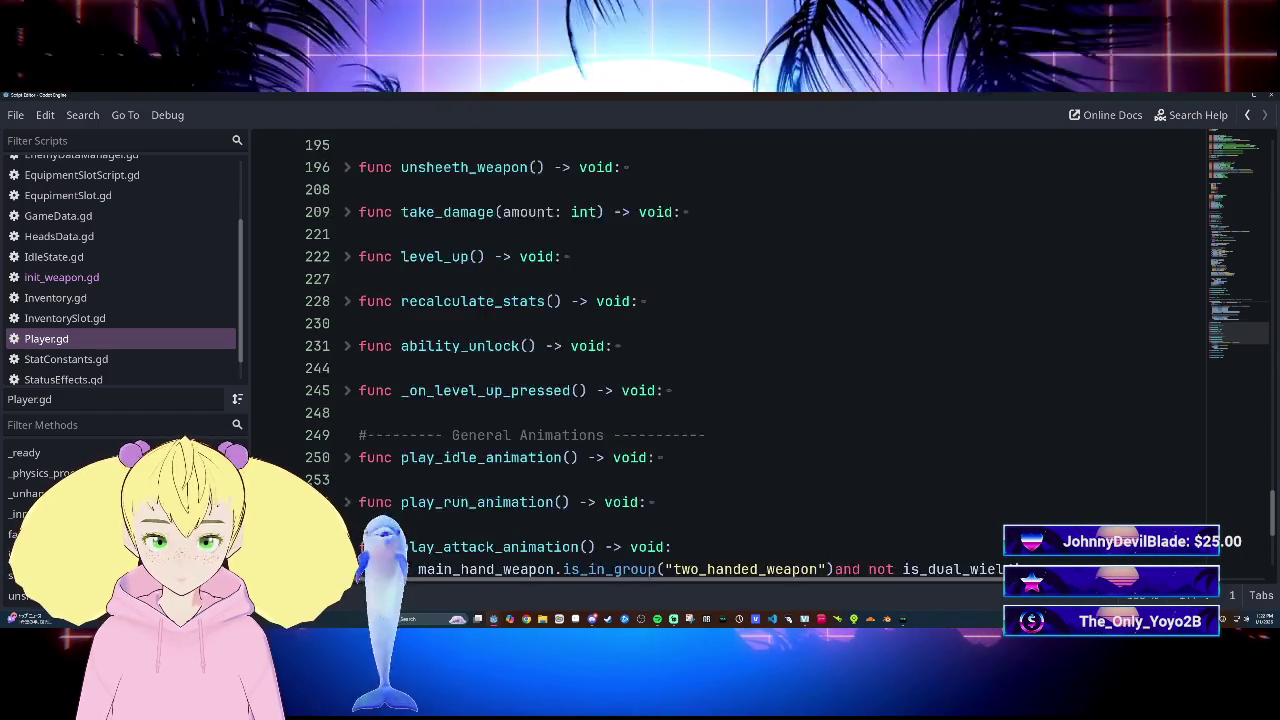
scroll(730, 350, "down", 3)
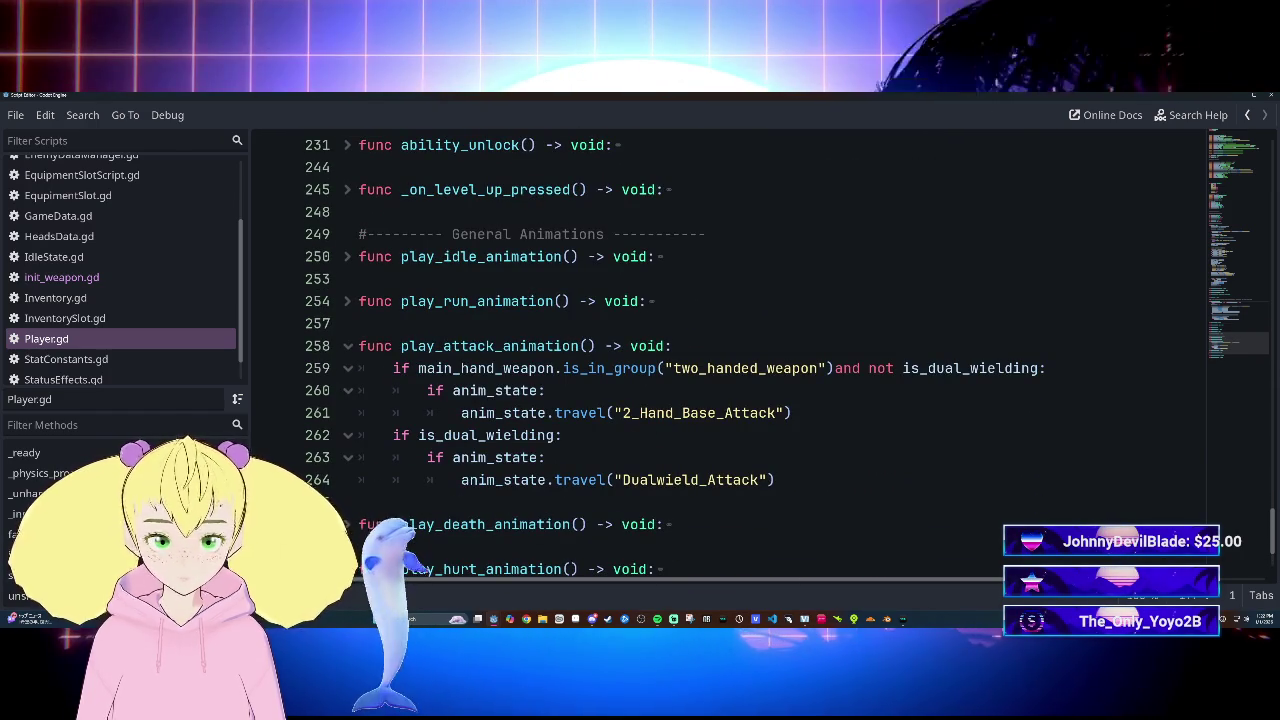
scroll(730, 350, "up", 1)
scroll(730, 350, "up", 20)
scroll(730, 350, "down", 10)
scroll(730, 350, "down", 2)
scroll(730, 350, "up", 2)
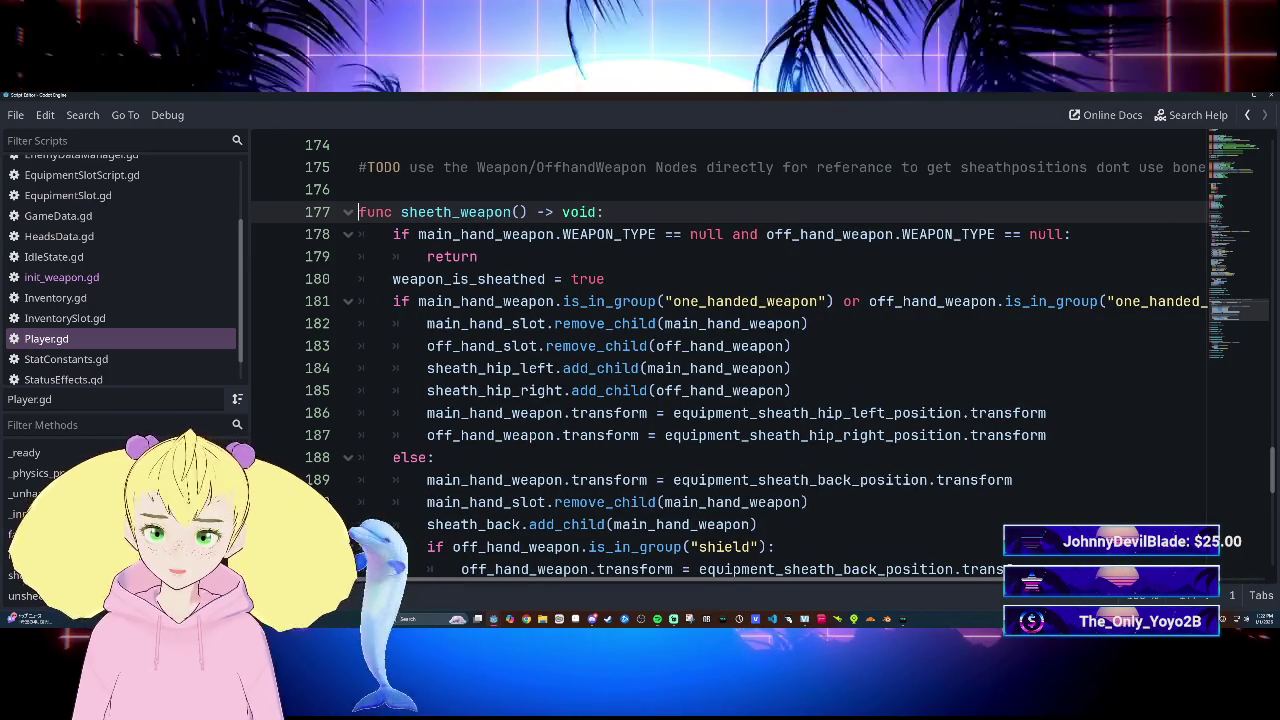
Step: Check the sheath symbol tooltips and place the cursor after transform on line 186
mouse_move(690, 324)
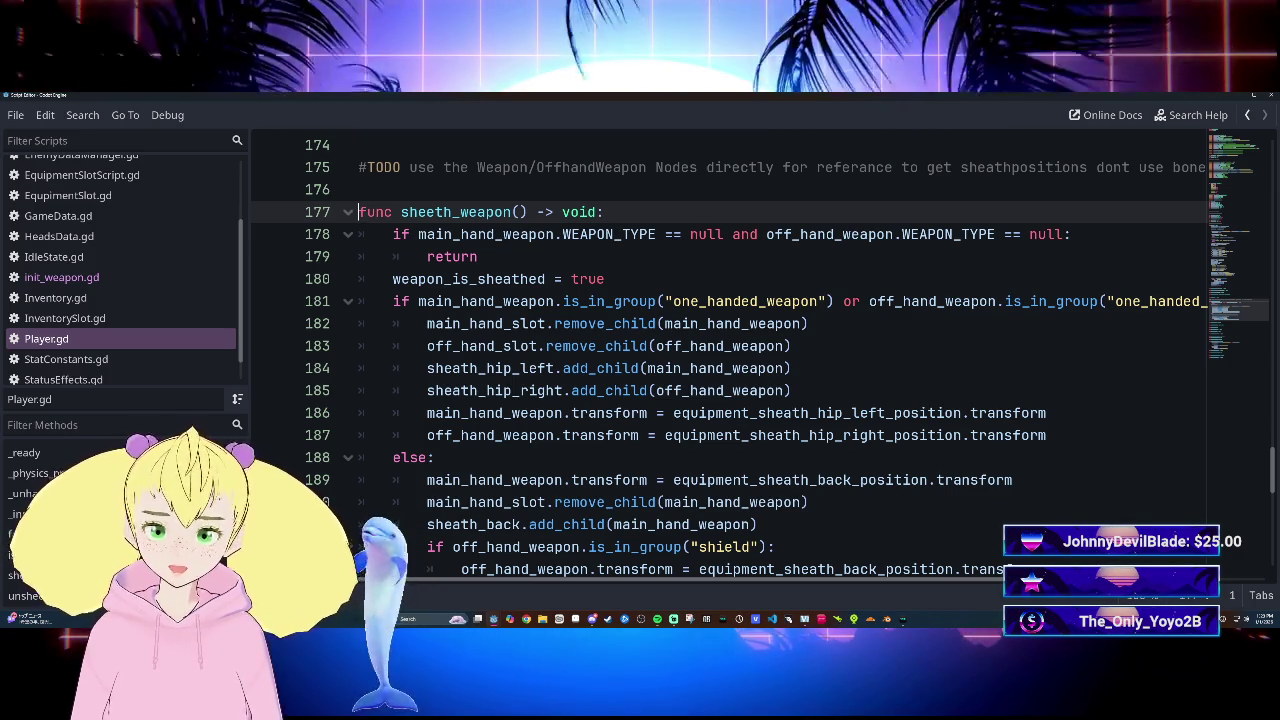
mouse_move(700, 413)
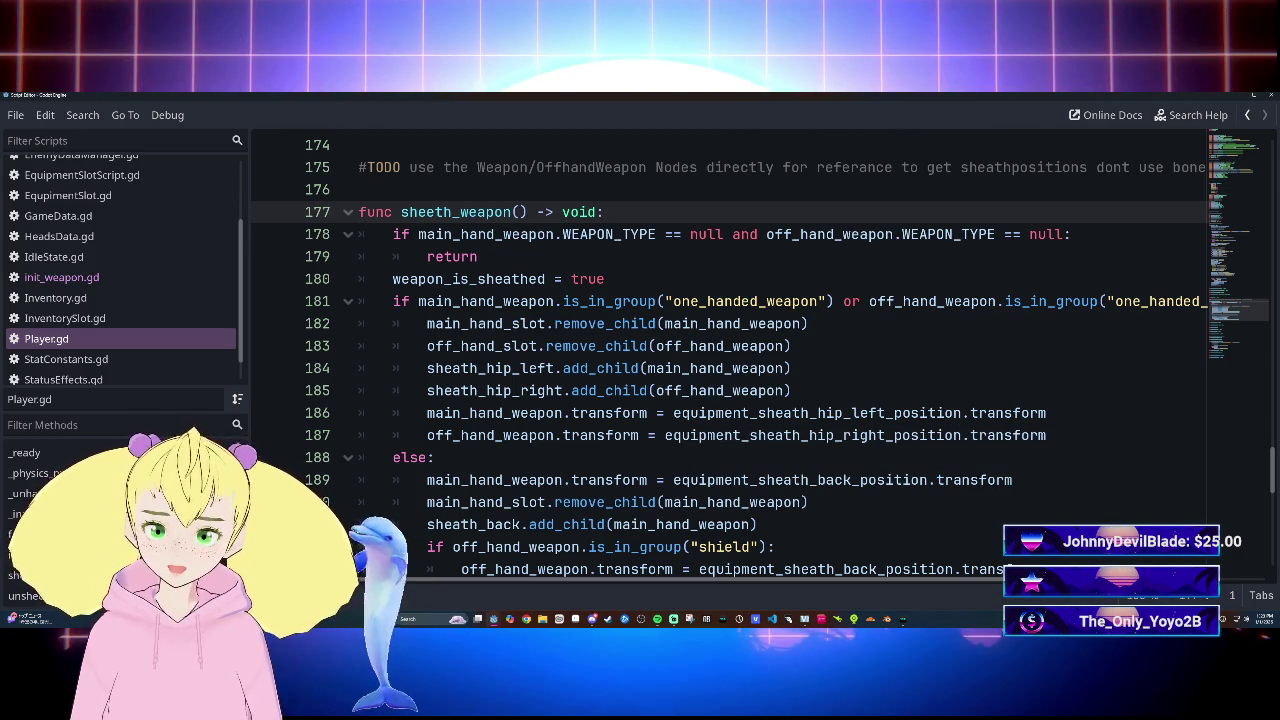
left_click(656, 413)
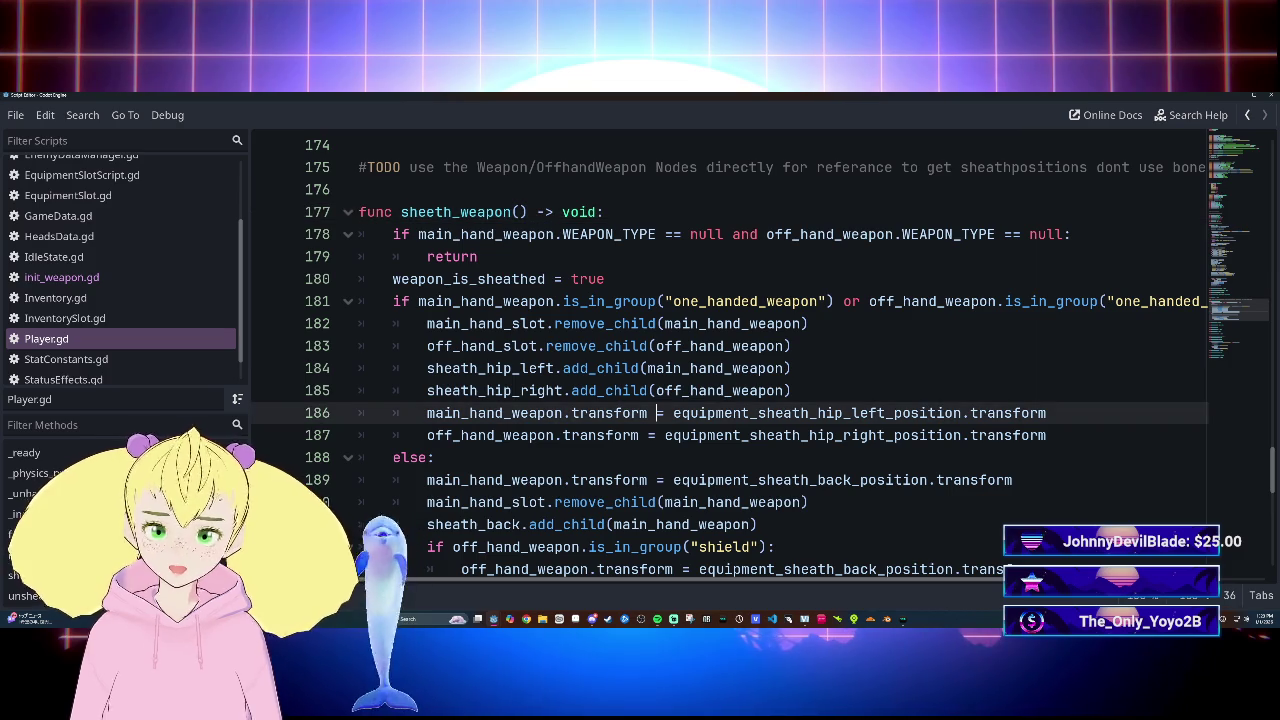
left_click(648, 413)
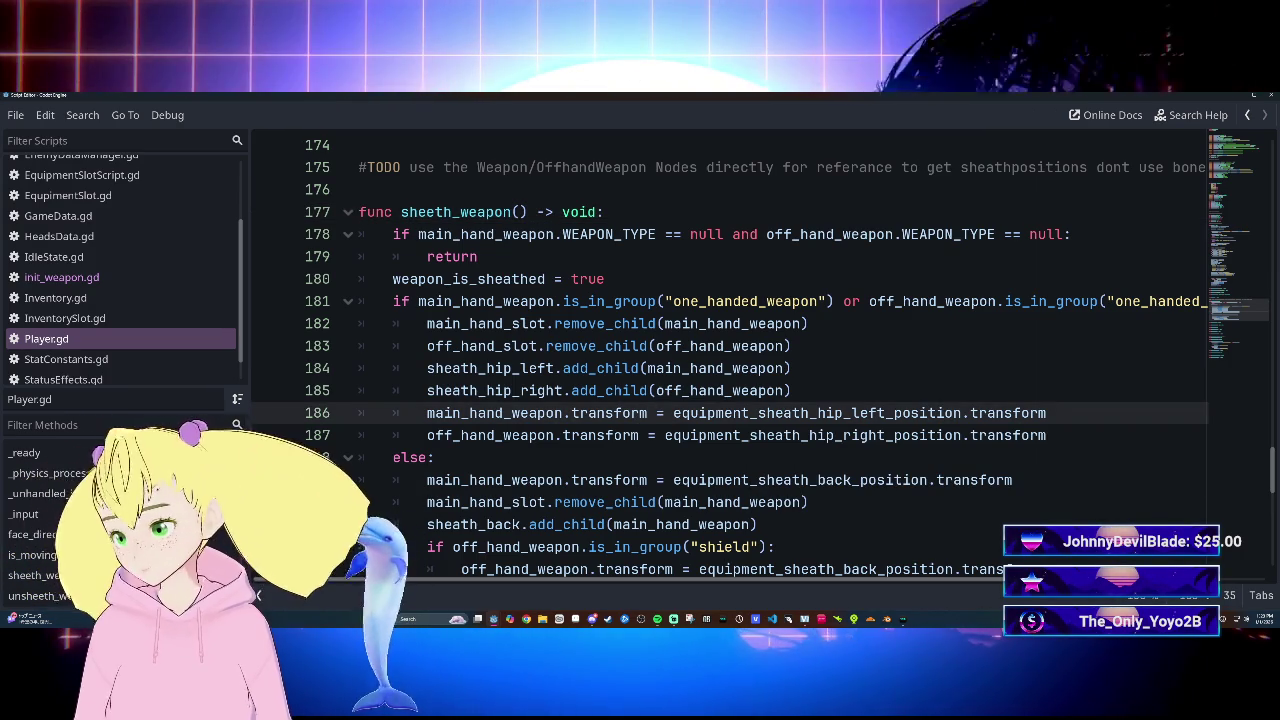
Step: Scroll up to the main_hand_weapon and off_hand_weapon get_groups() print lines at 138–139
mouse_move(630, 346)
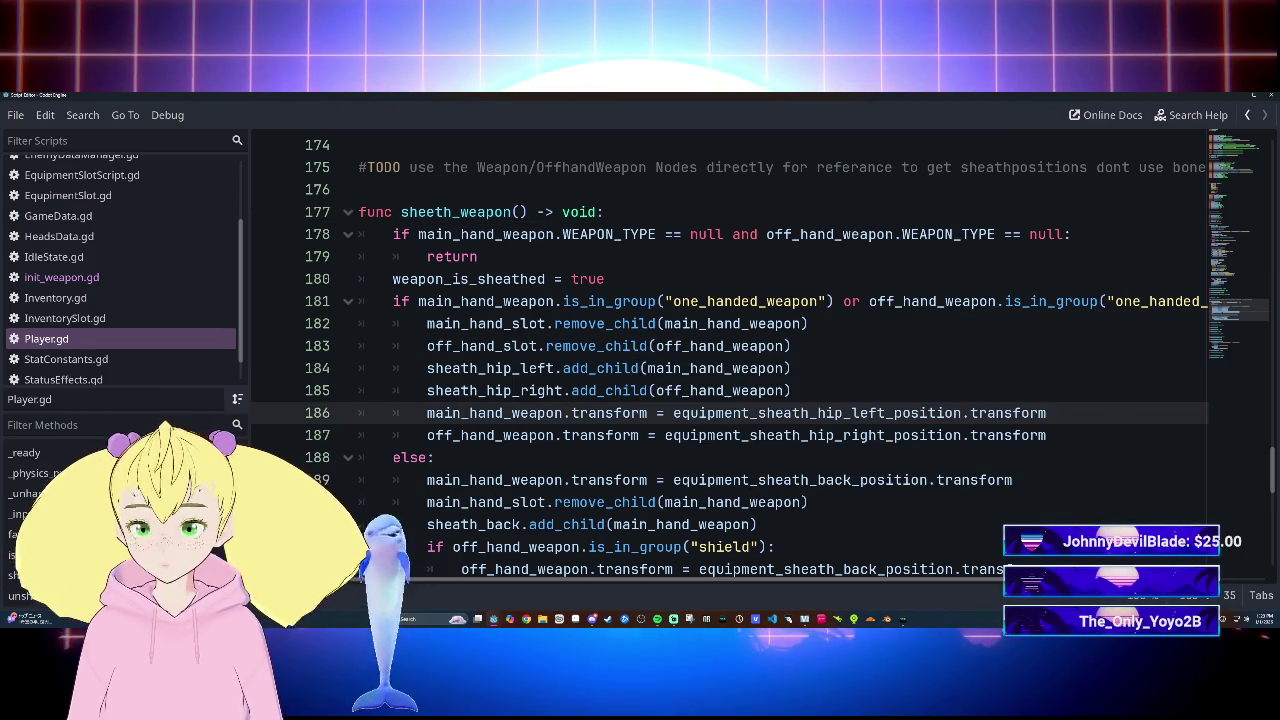
scroll(630, 350, "up", 4)
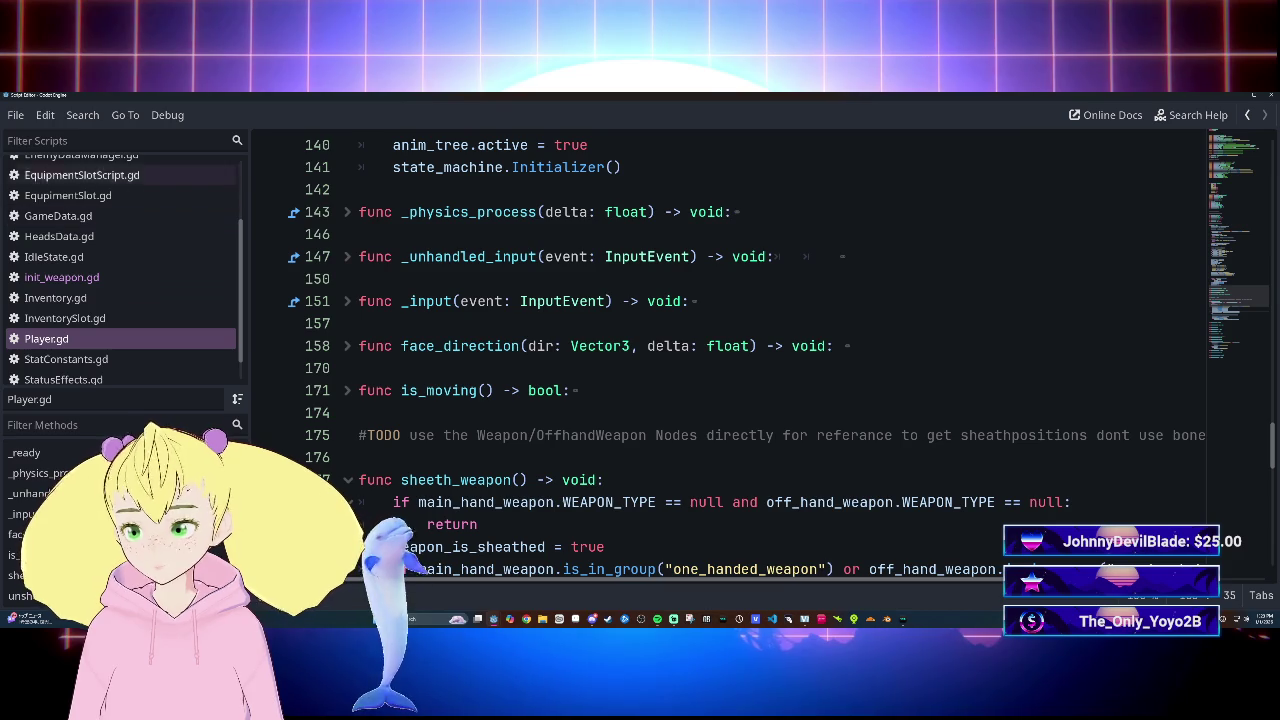
scroll(630, 350, "down", 6)
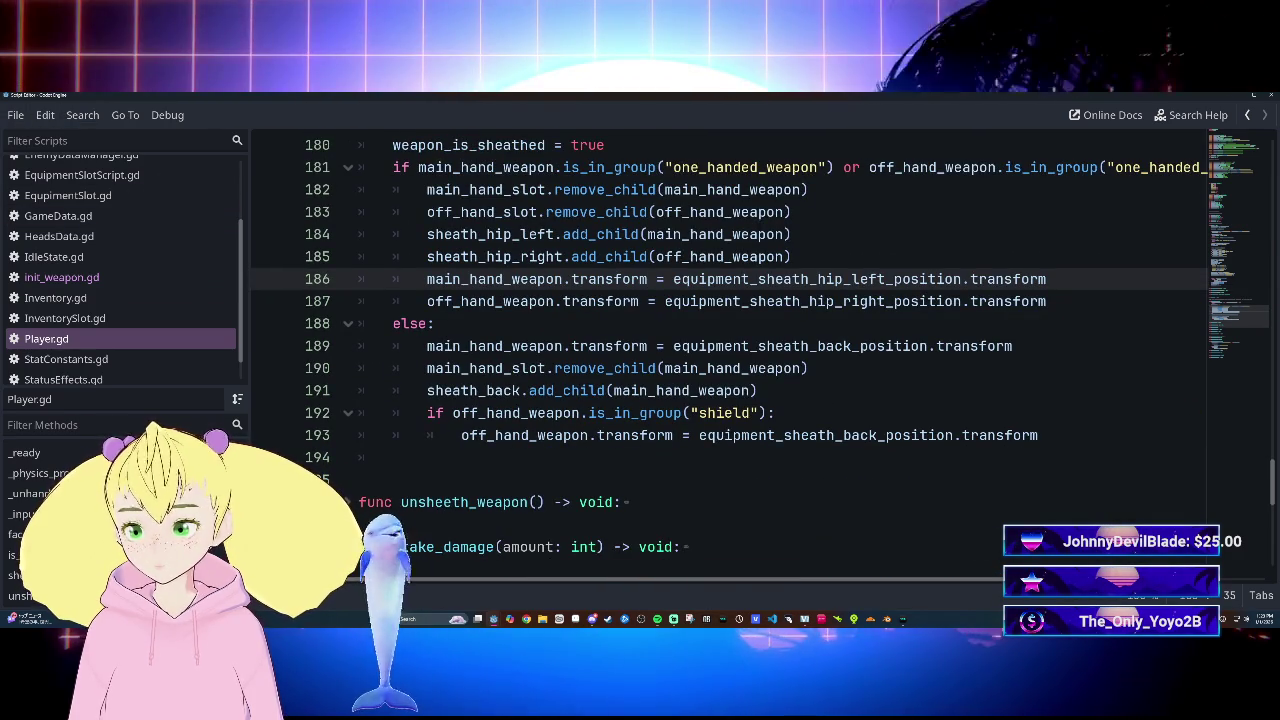
scroll(630, 350, "up", 3)
scroll(630, 350, "up", 6)
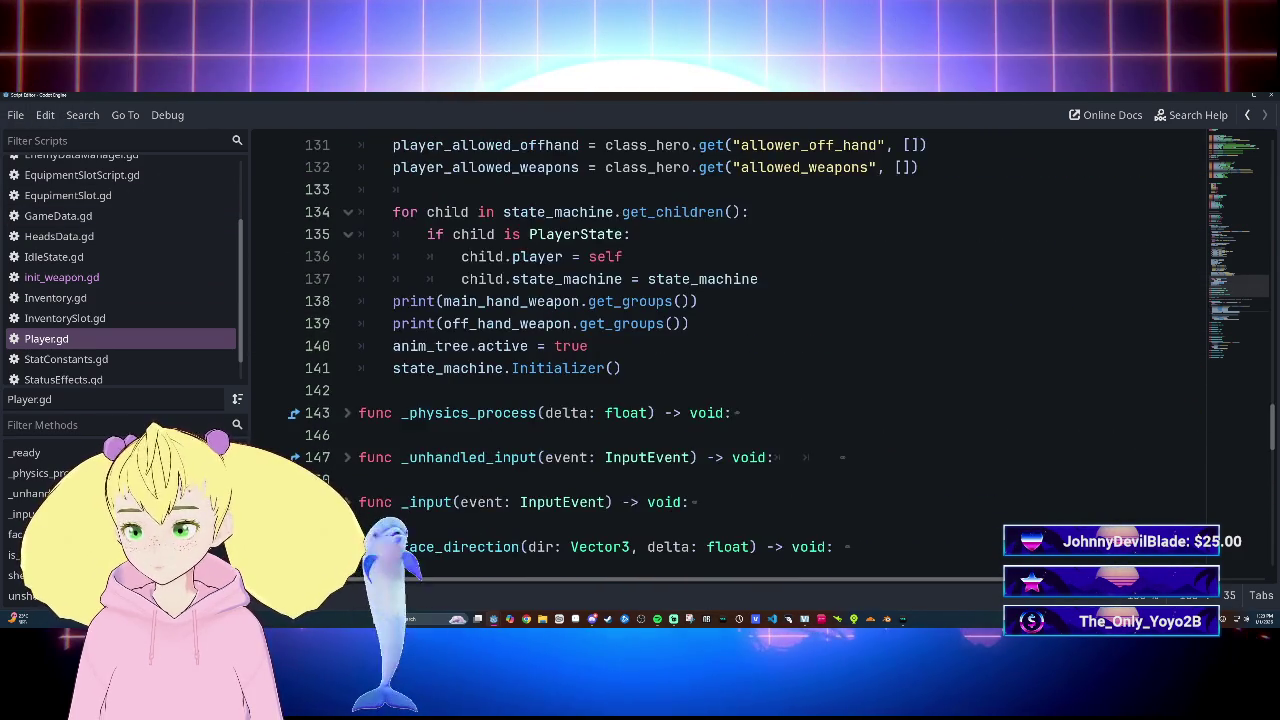
left_click(427, 256)
scroll(630, 350, "up", 3)
scroll(630, 350, "down", 4)
scroll(630, 350, "down", 1)
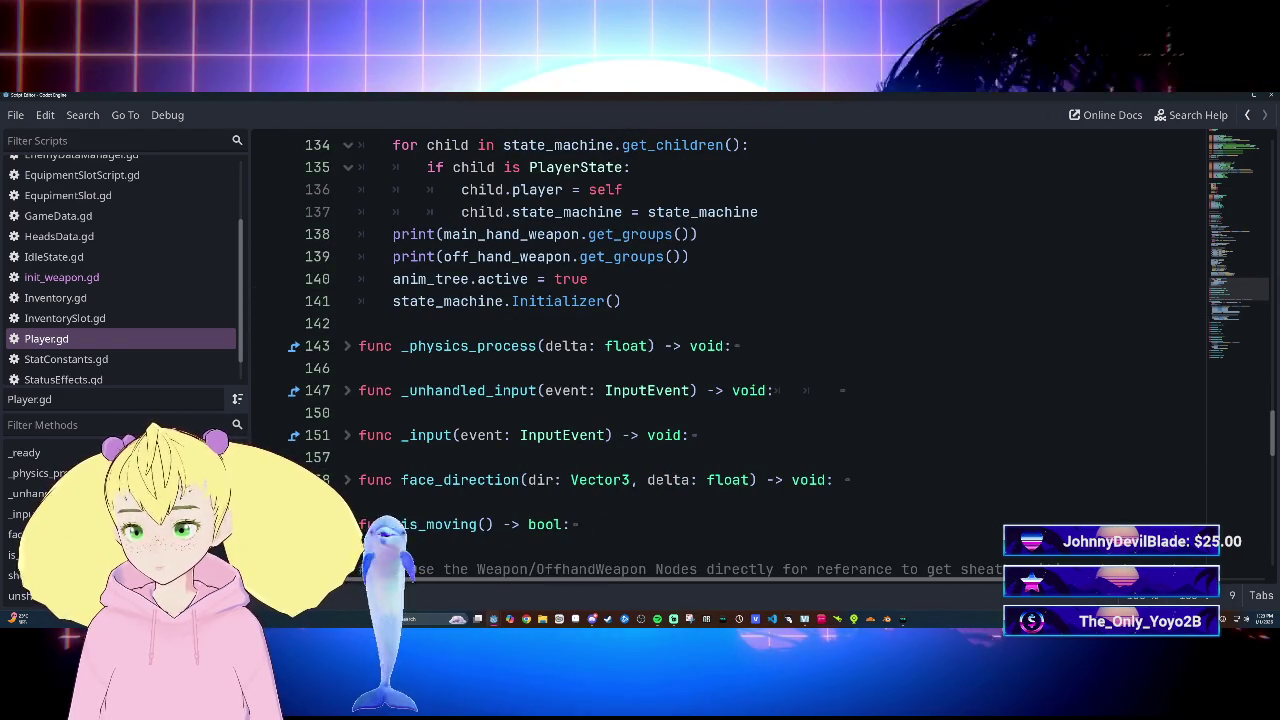
left_click(676, 256)
key("Delete")
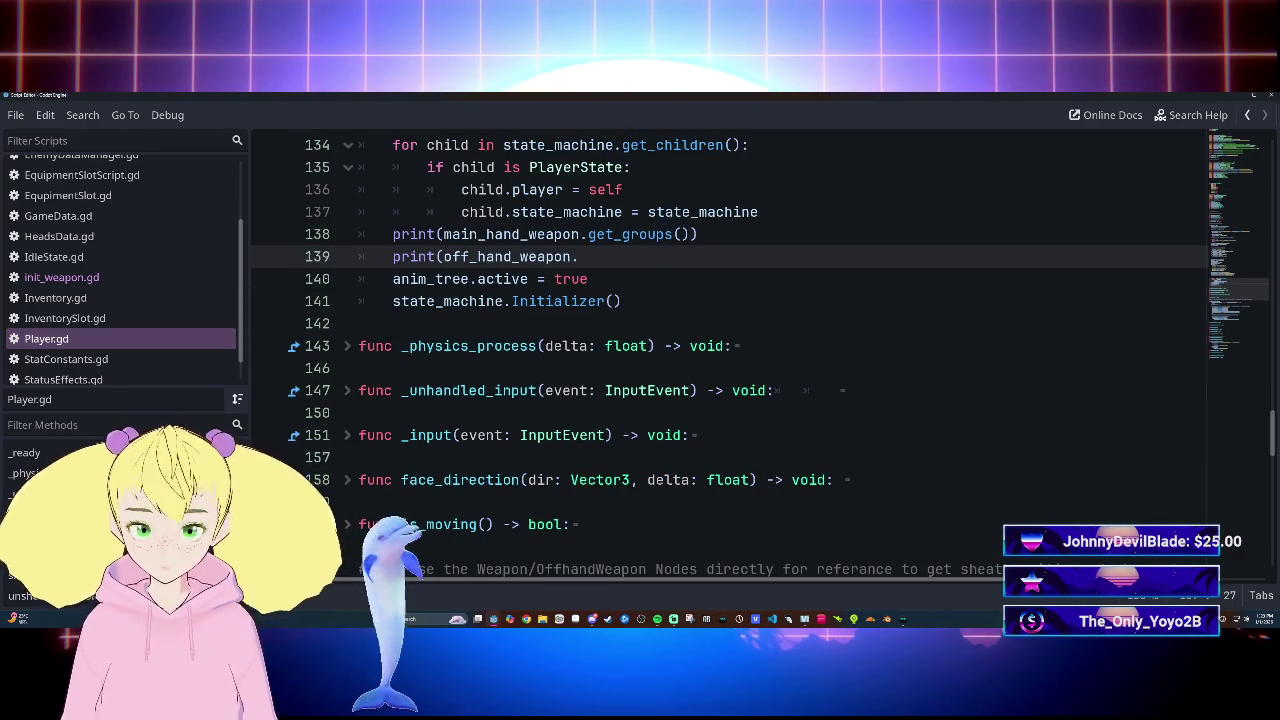
type(")")
key("ctrl+z")
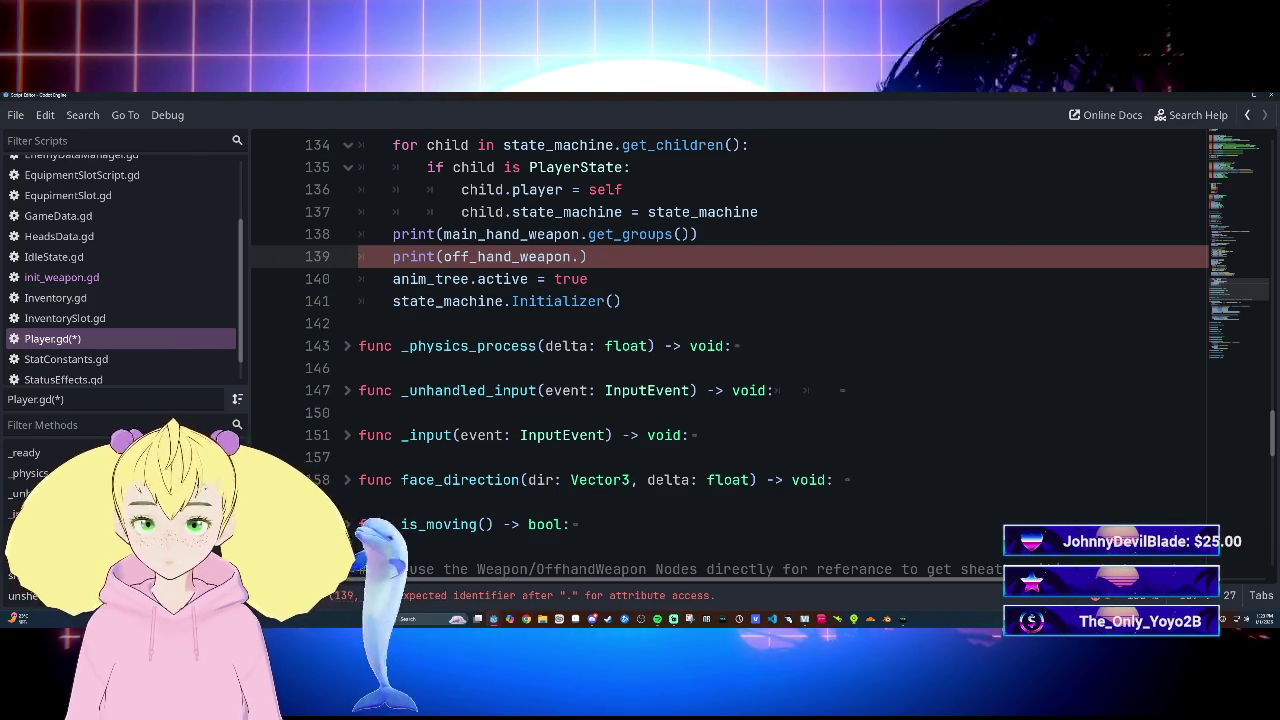
key("BackSpace")
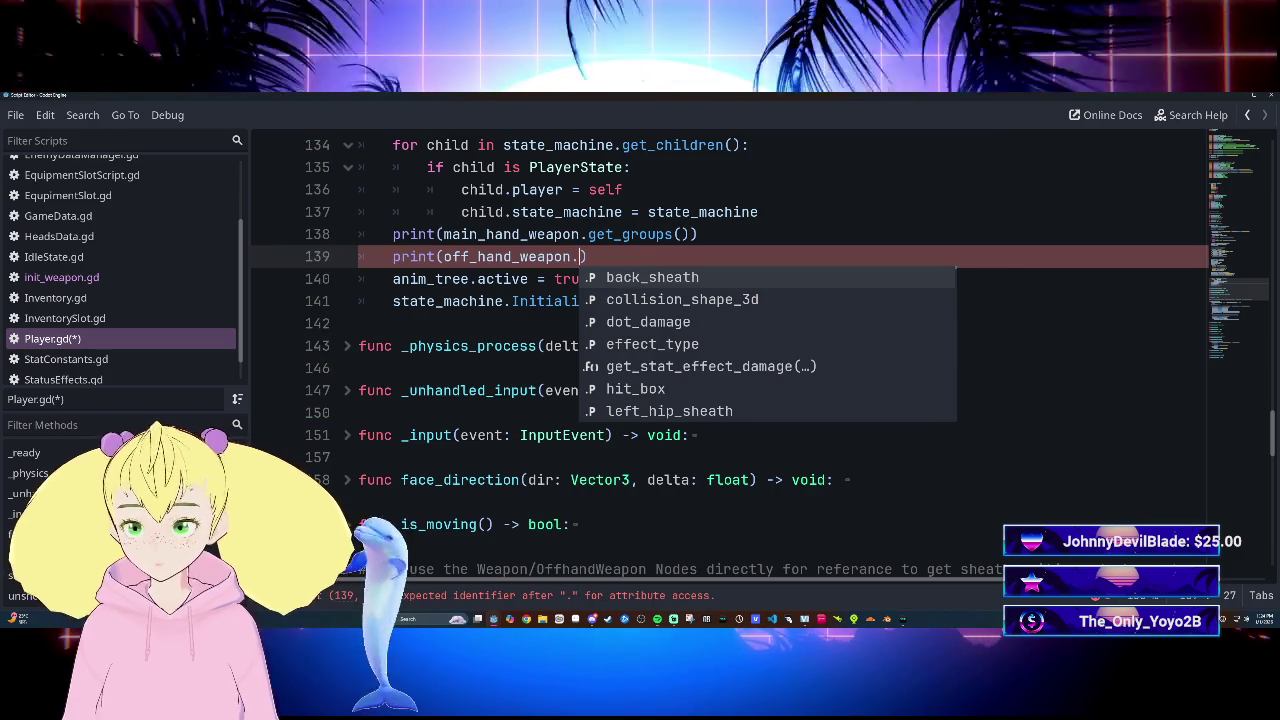
type("get")
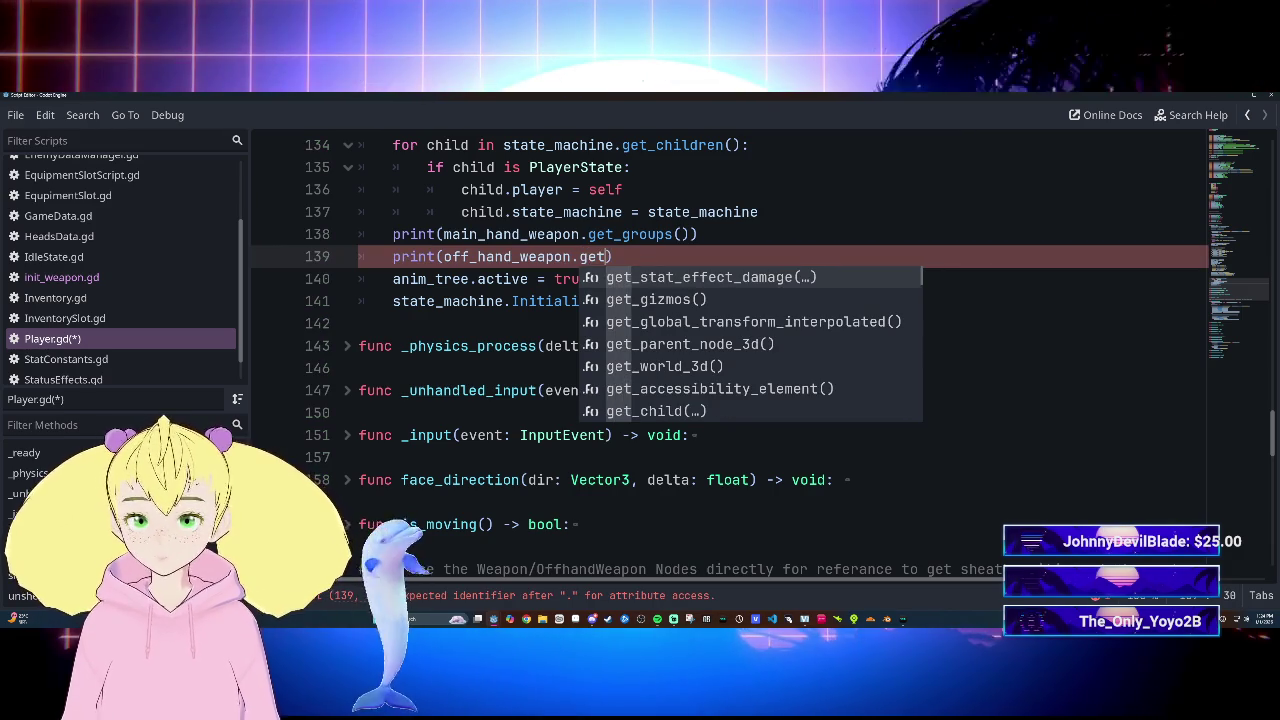
key("BackSpace")
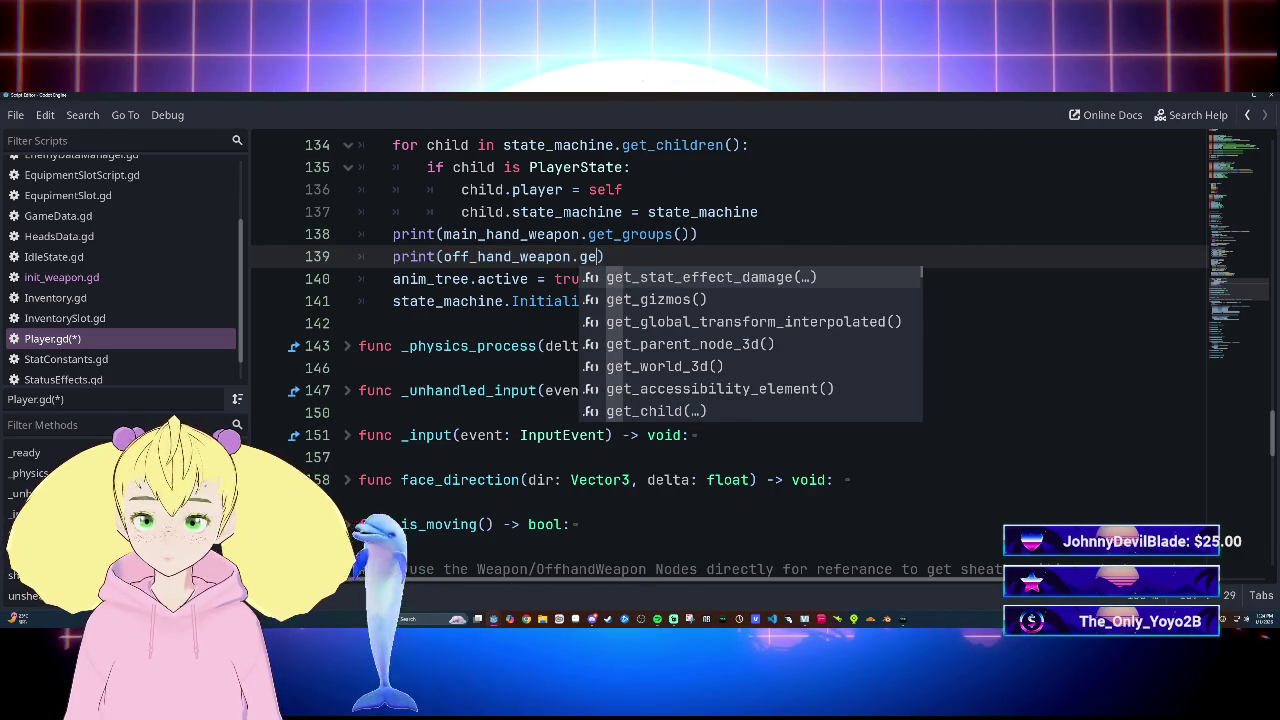
key("BackSpace")
left_click_drag(580, 256, 443, 256)
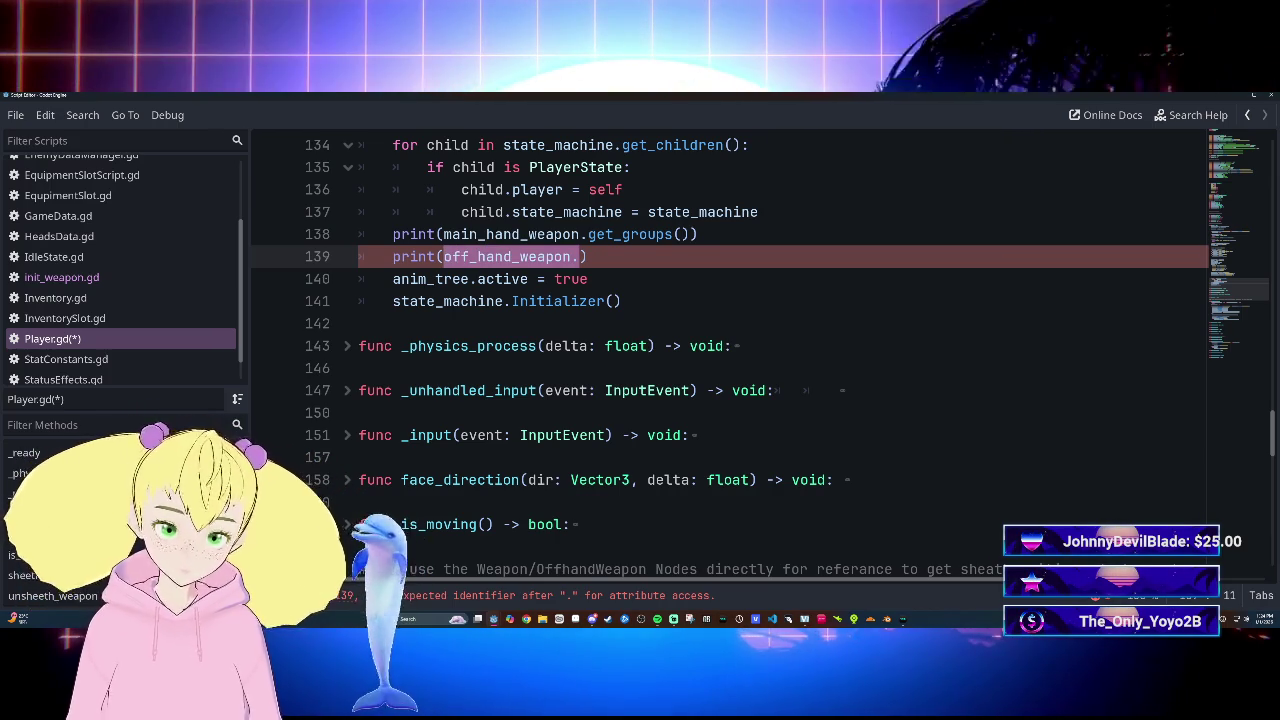
left_click(585, 256)
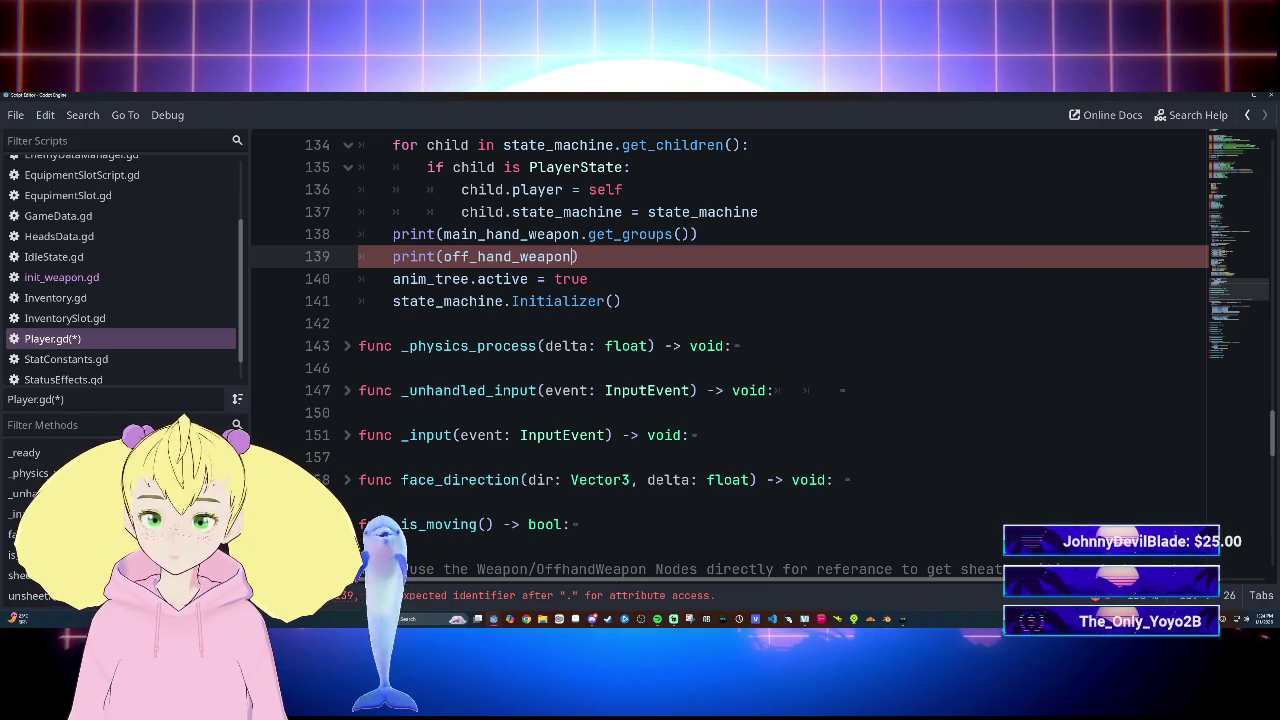
key("ctrl+s")
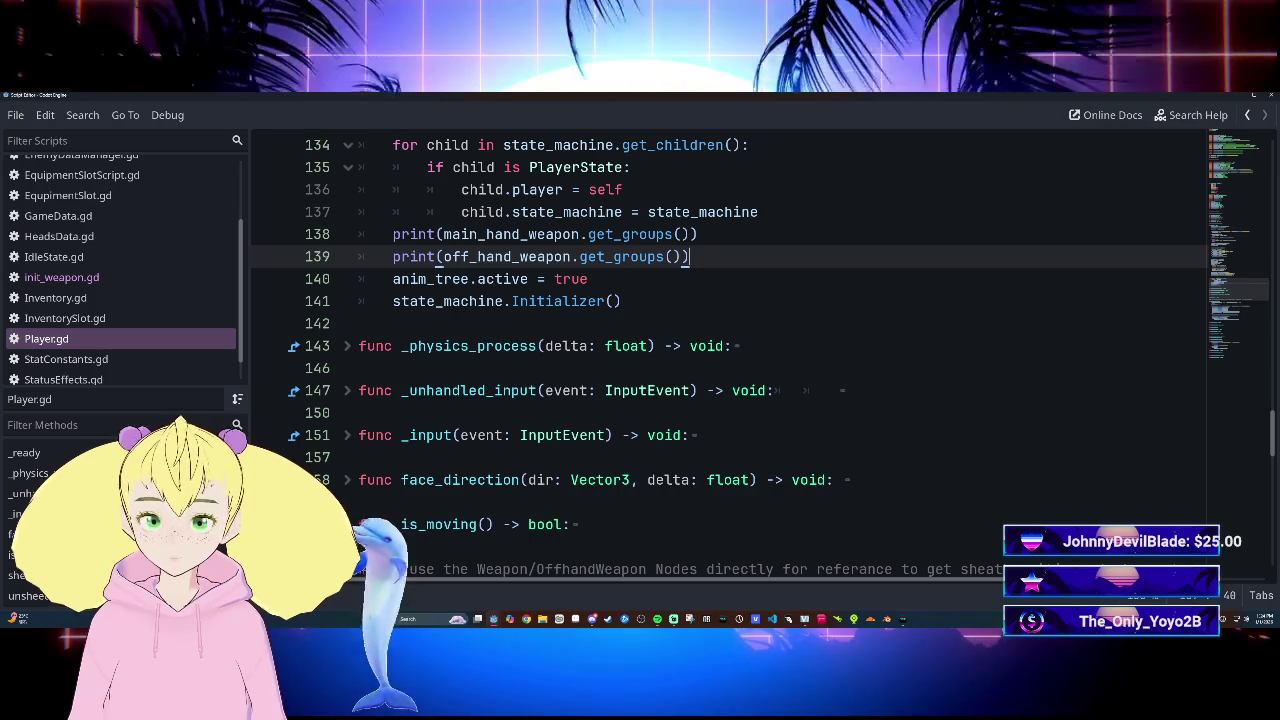
mouse_move(493, 618)
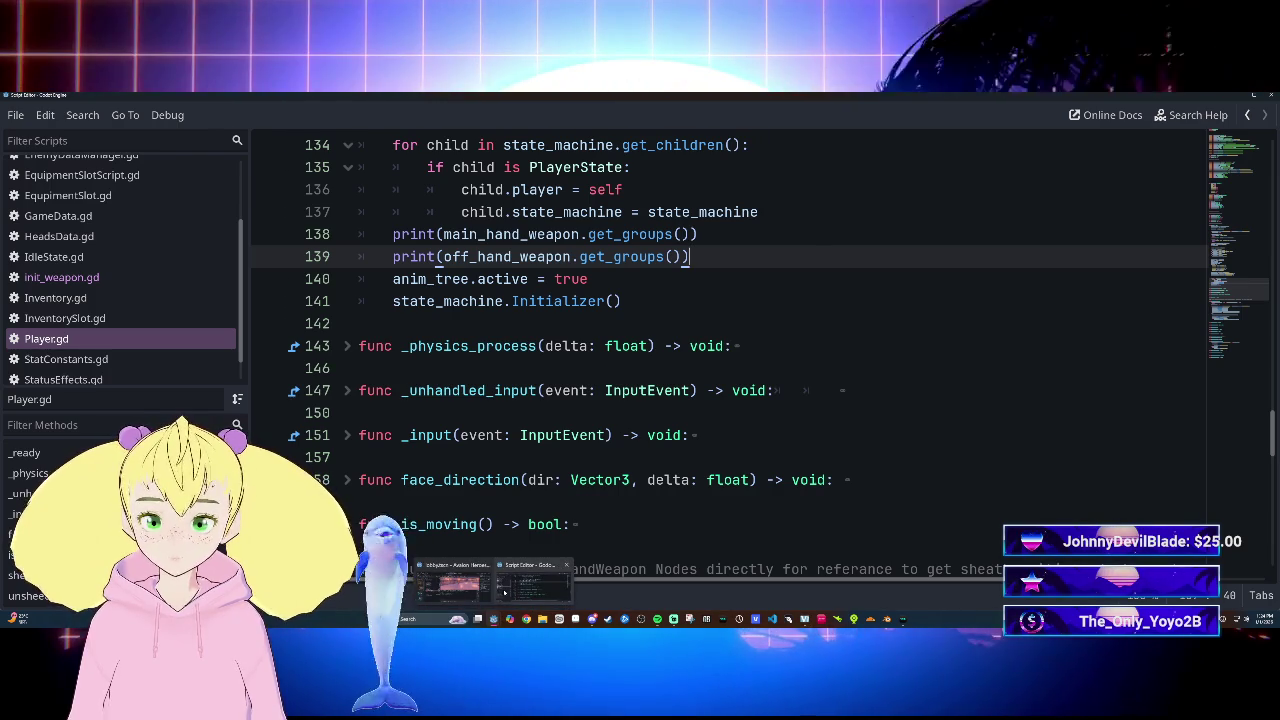
left_click(91, 277)
Step: Delete the stray print() line accidentally typed on line 29 of init_weapon.gd
scroll(700, 350, "down", 12)
scroll(471, 388, "up", 4)
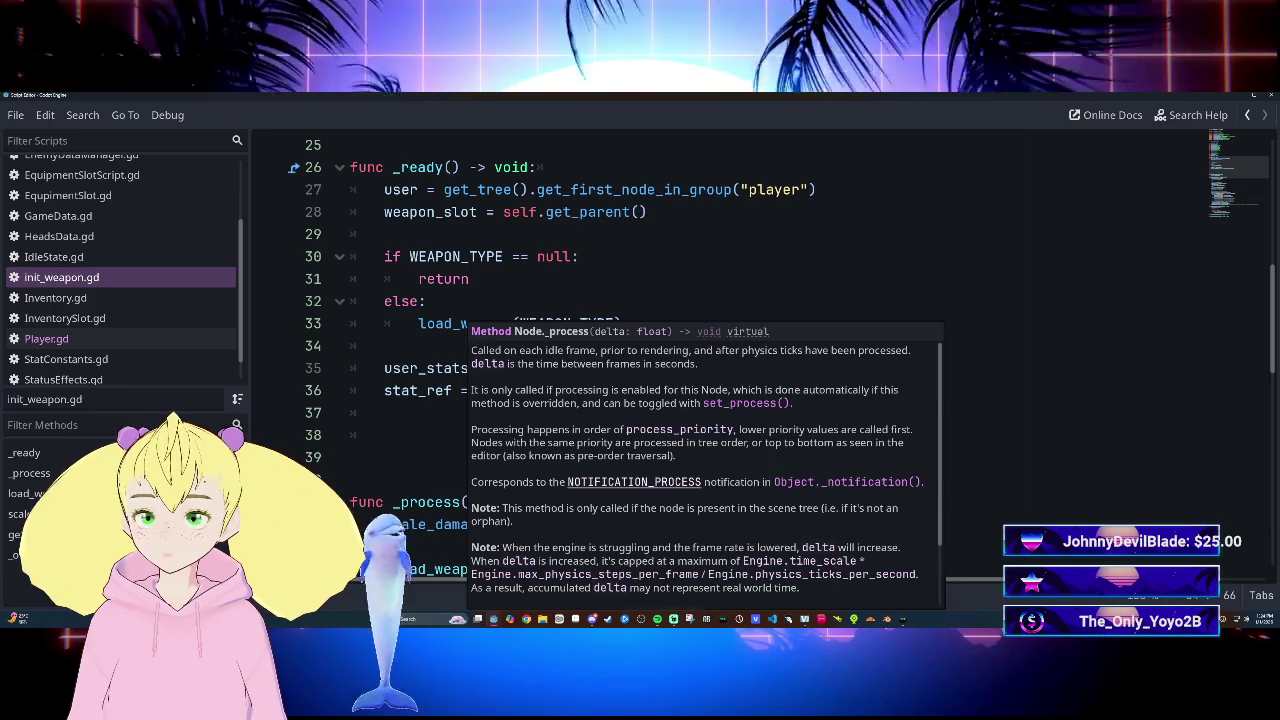
left_click(385, 234)
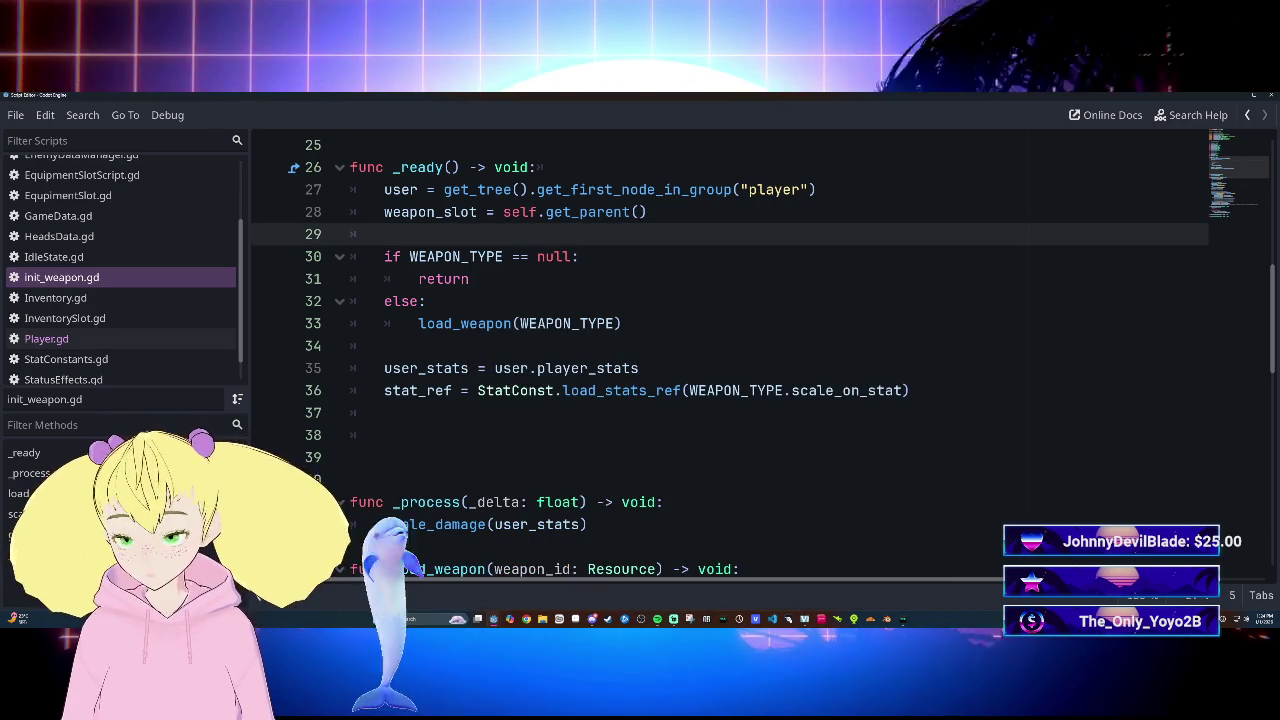
type("print(")
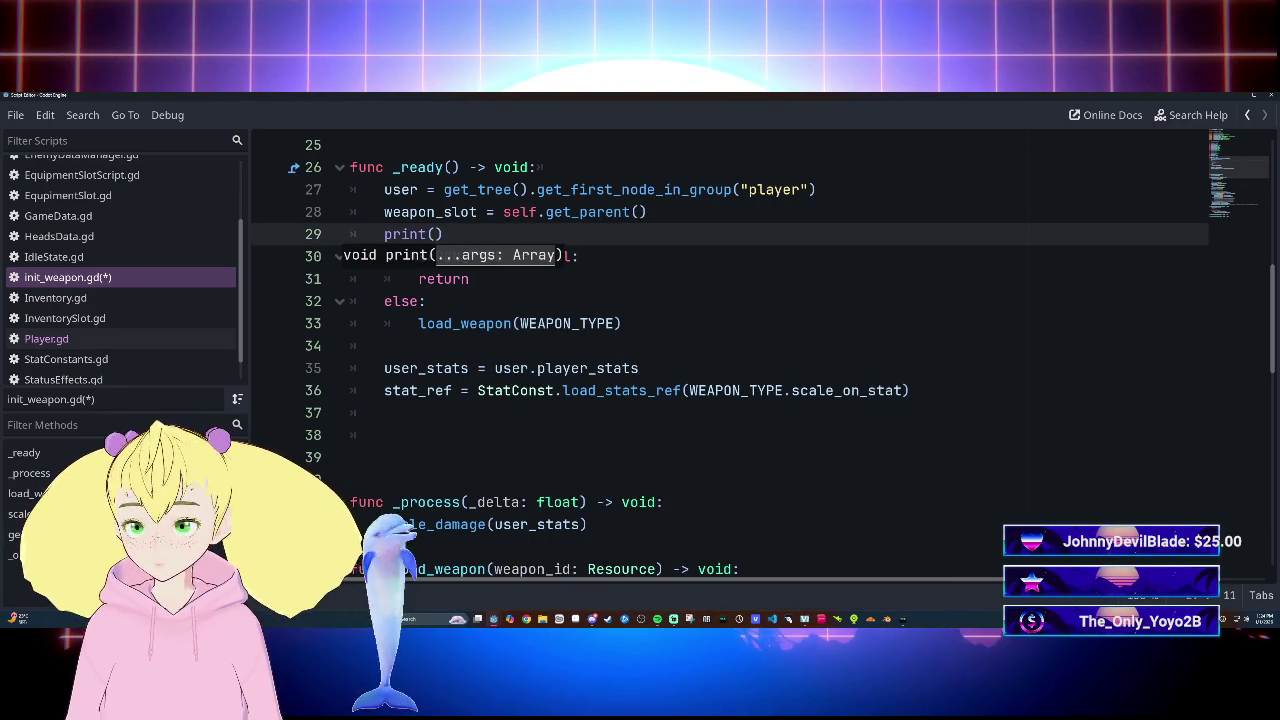
scroll(730, 350, "up", 8)
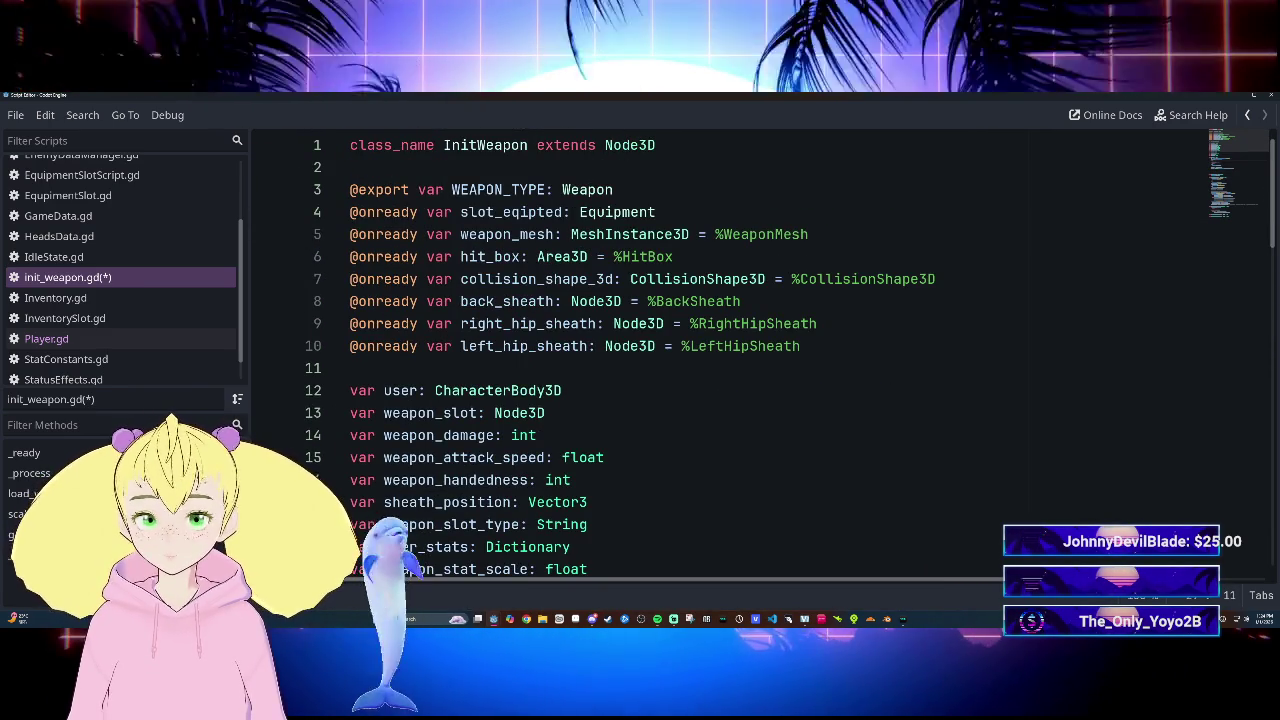
scroll(730, 350, "down", 6)
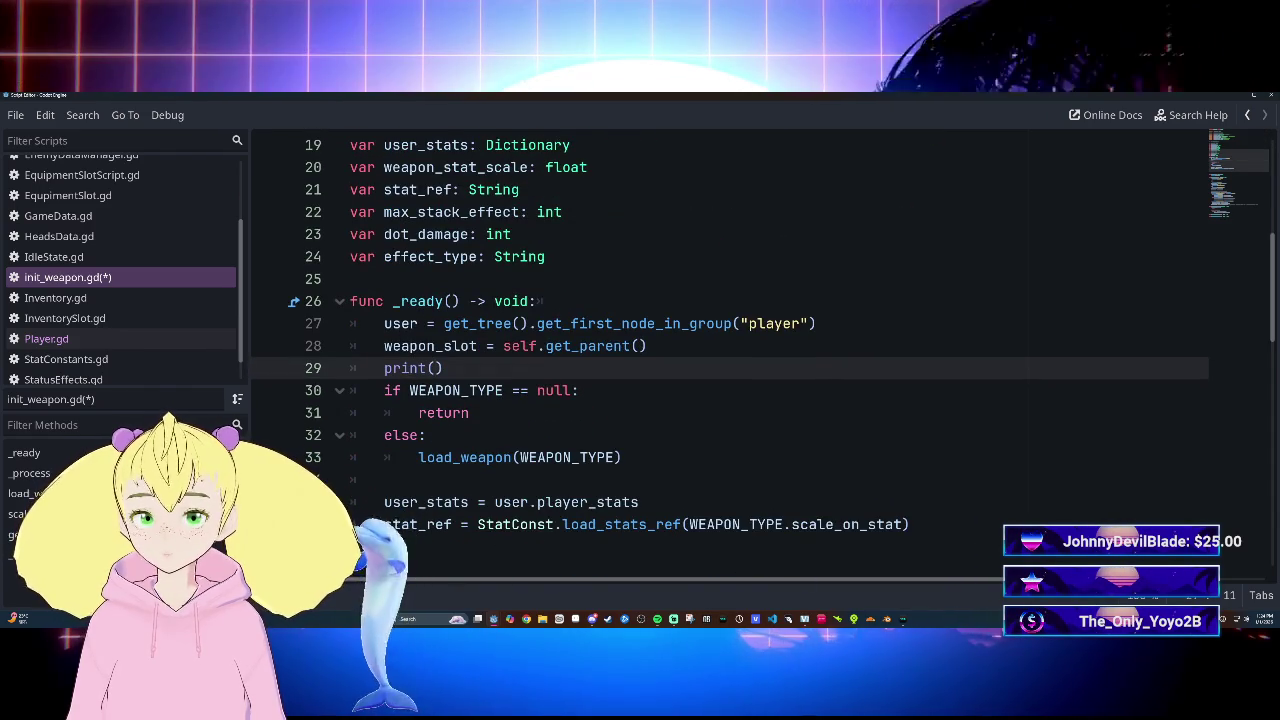
key("Home")
key("shift+End")
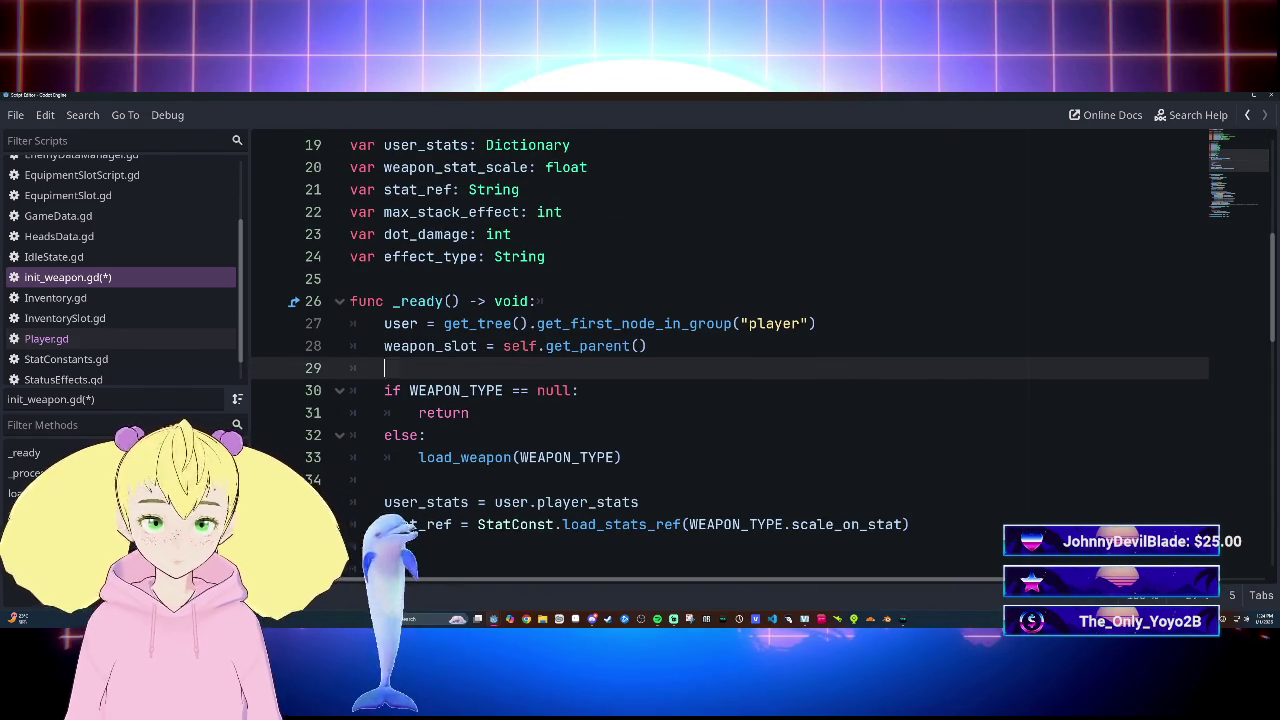
key("BackSpace")
key("BackSpace")
key("BackSpace")
Step: Add print(right_hip_sheath) on the empty line after load_weapon using autocomplete
left_click(384, 457)
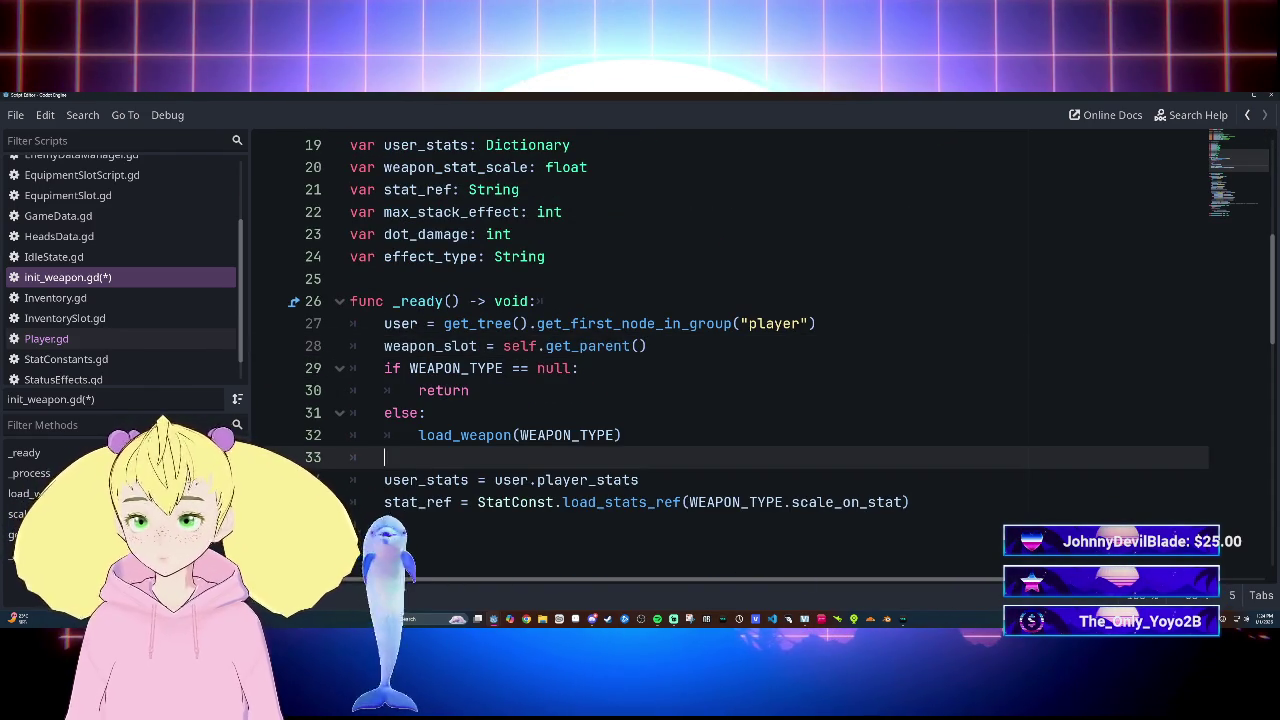
type("print(")
scroll(730, 350, "up", 6)
scroll(730, 350, "down", 2)
scroll(730, 350, "up", 2)
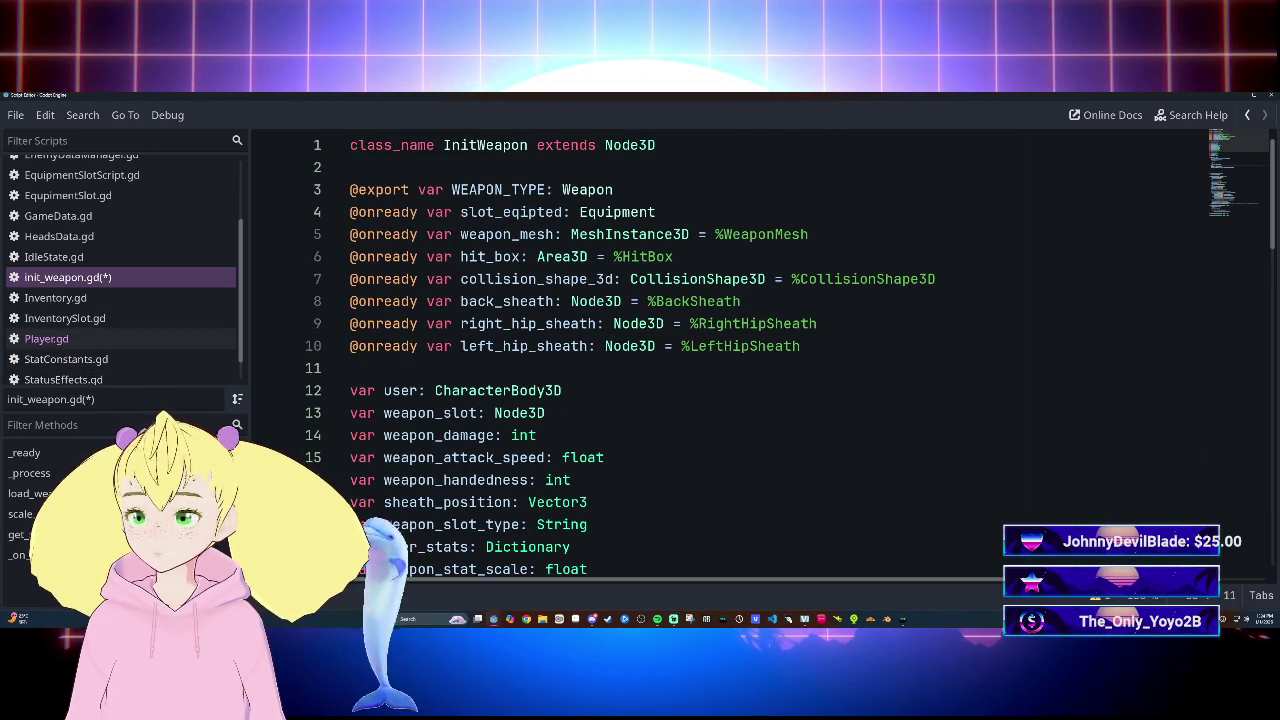
scroll(730, 350, "down", 7)
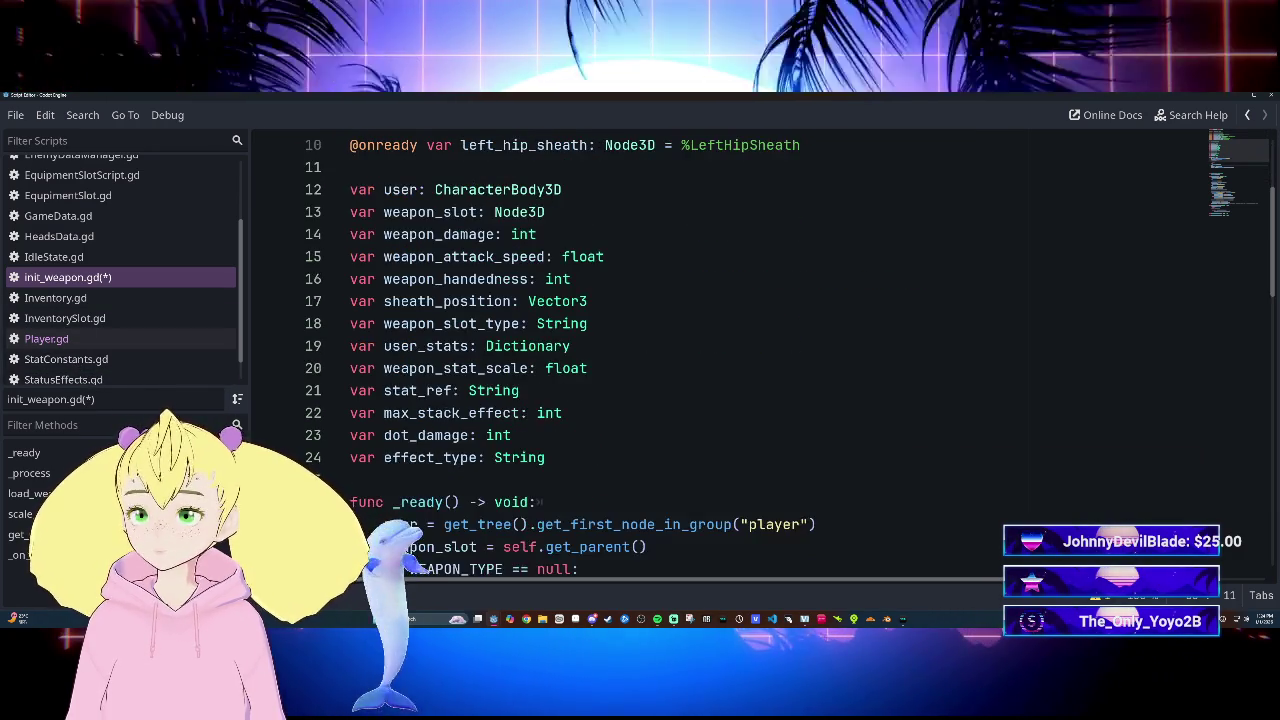
type("print(")
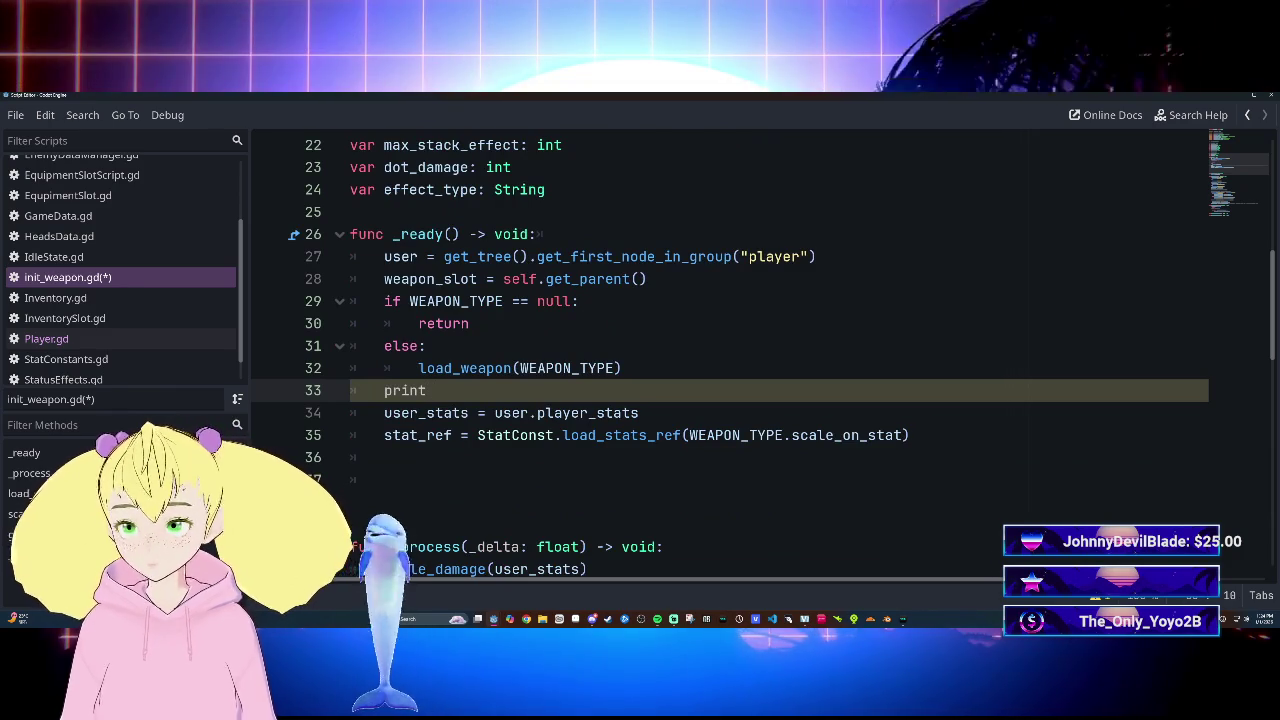
type("right")
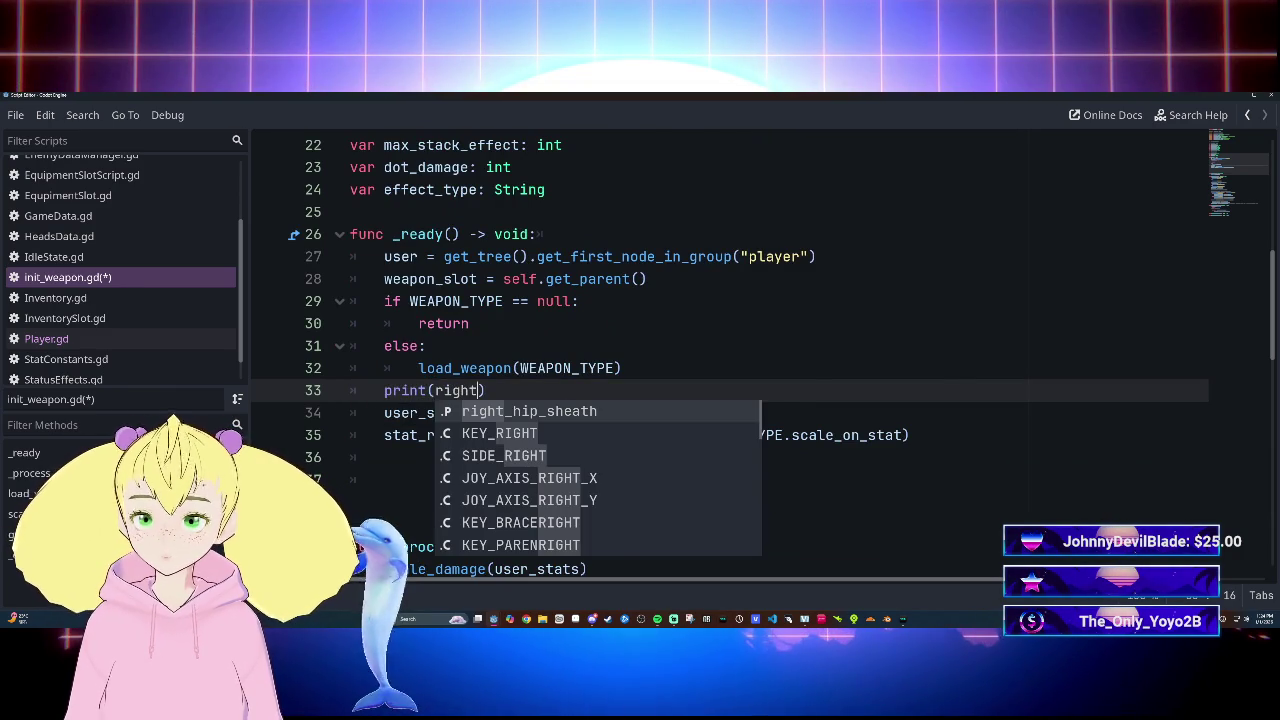
key("Return")
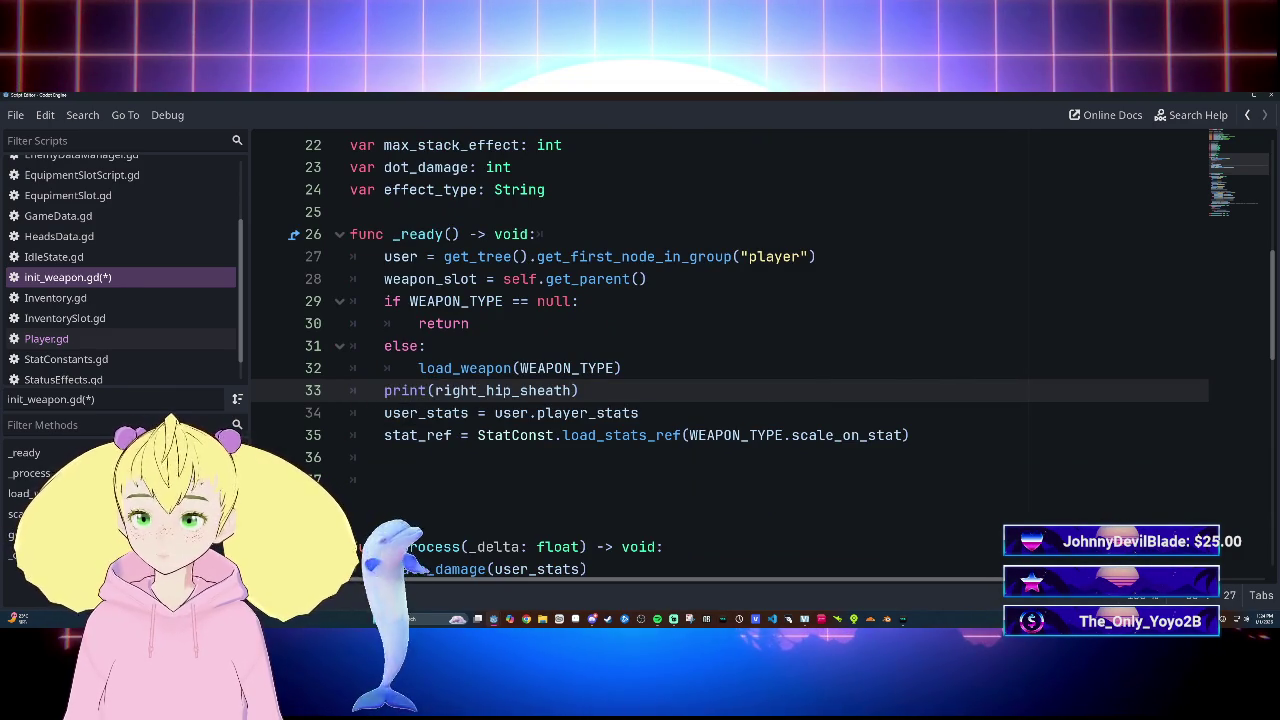
key("Right")
Step: Change it to print(right_hip_sheath.transform) and run the game with F5
scroll(730, 300, "up", 7)
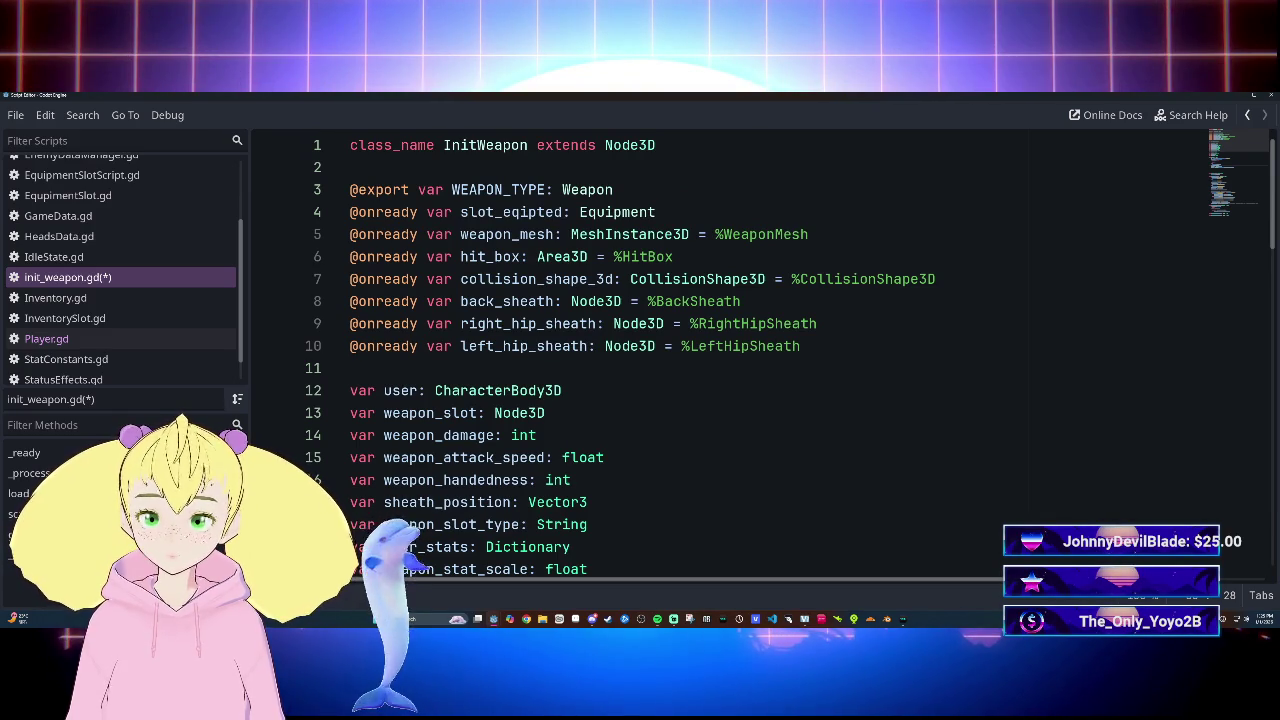
scroll(730, 350, "down", 7)
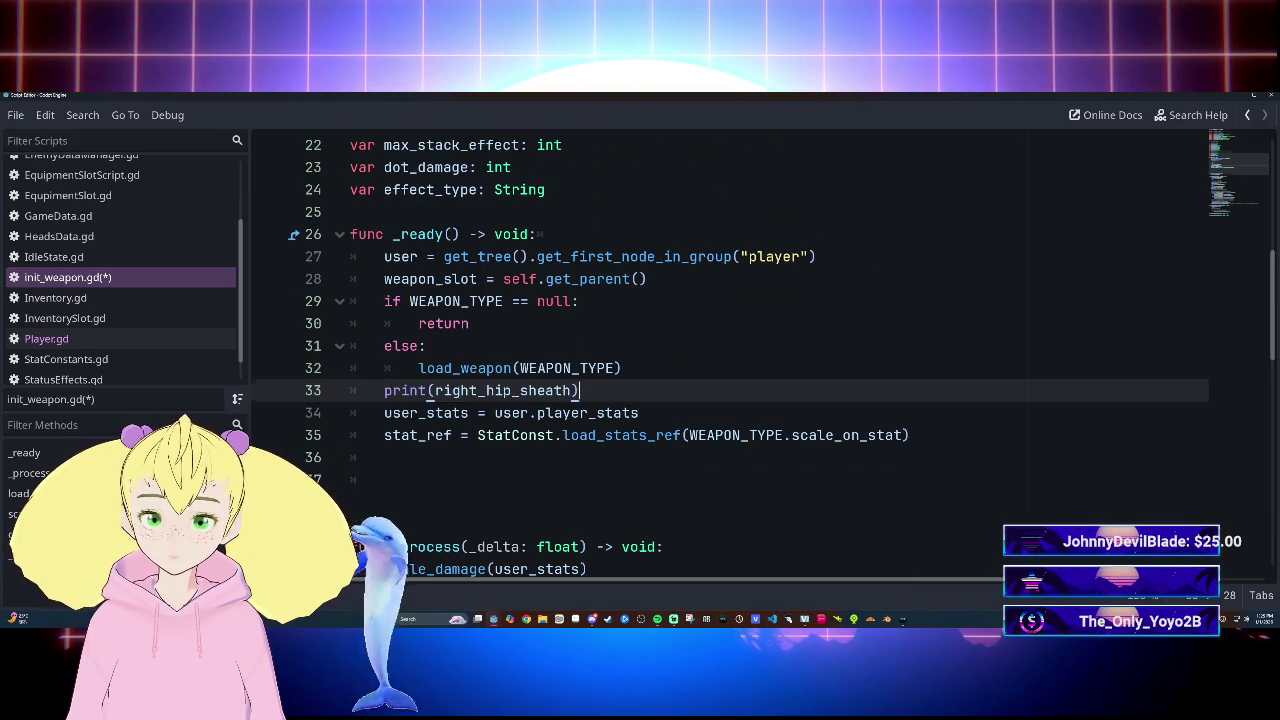
left_click(573, 390)
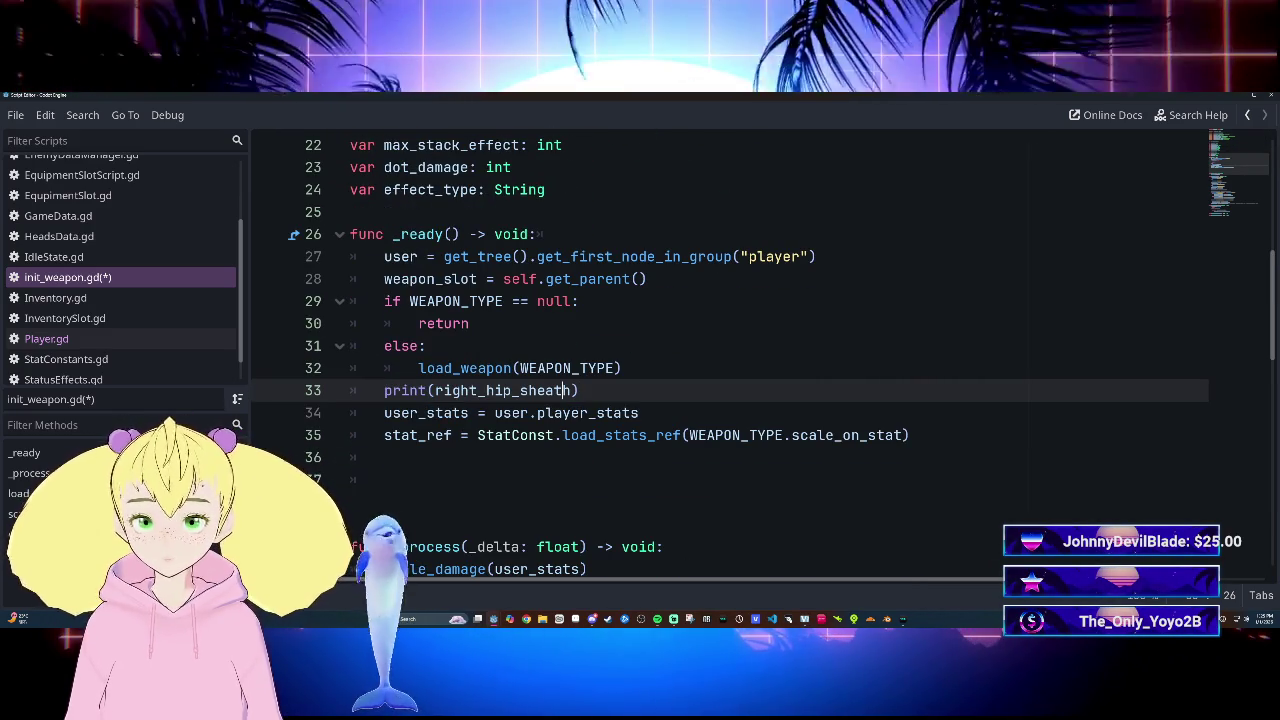
type(".tr")
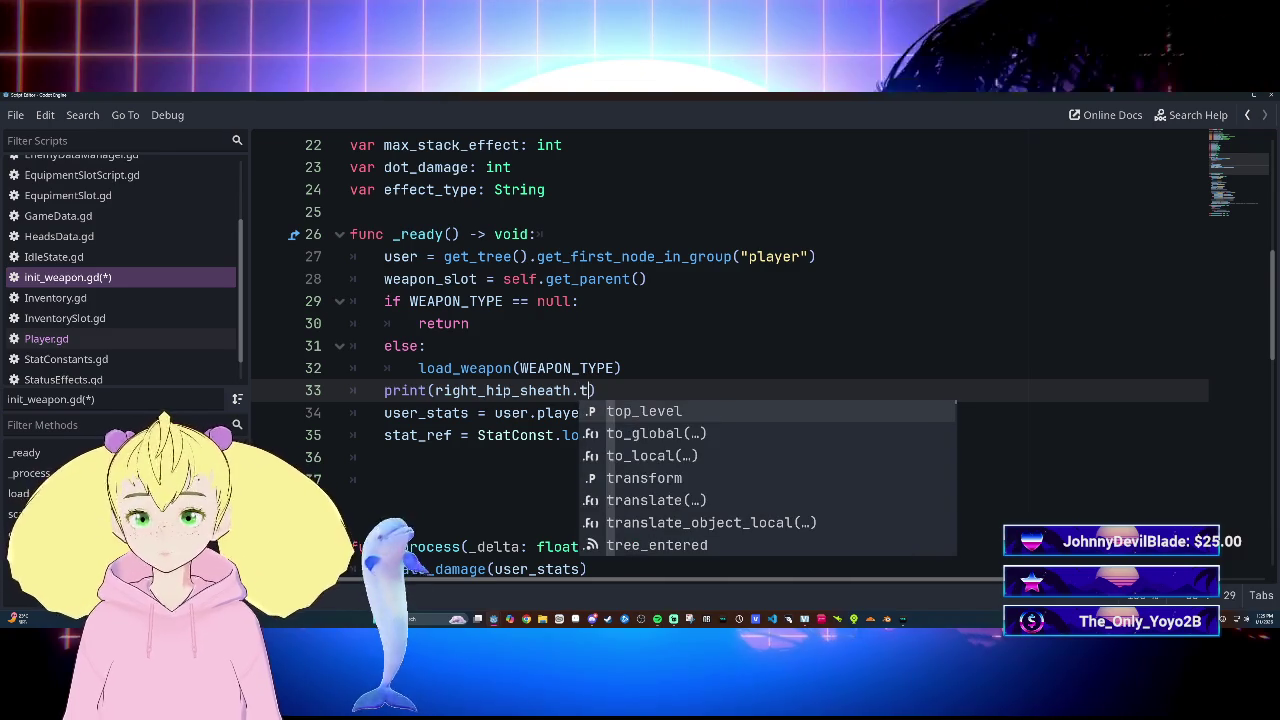
key("Return")
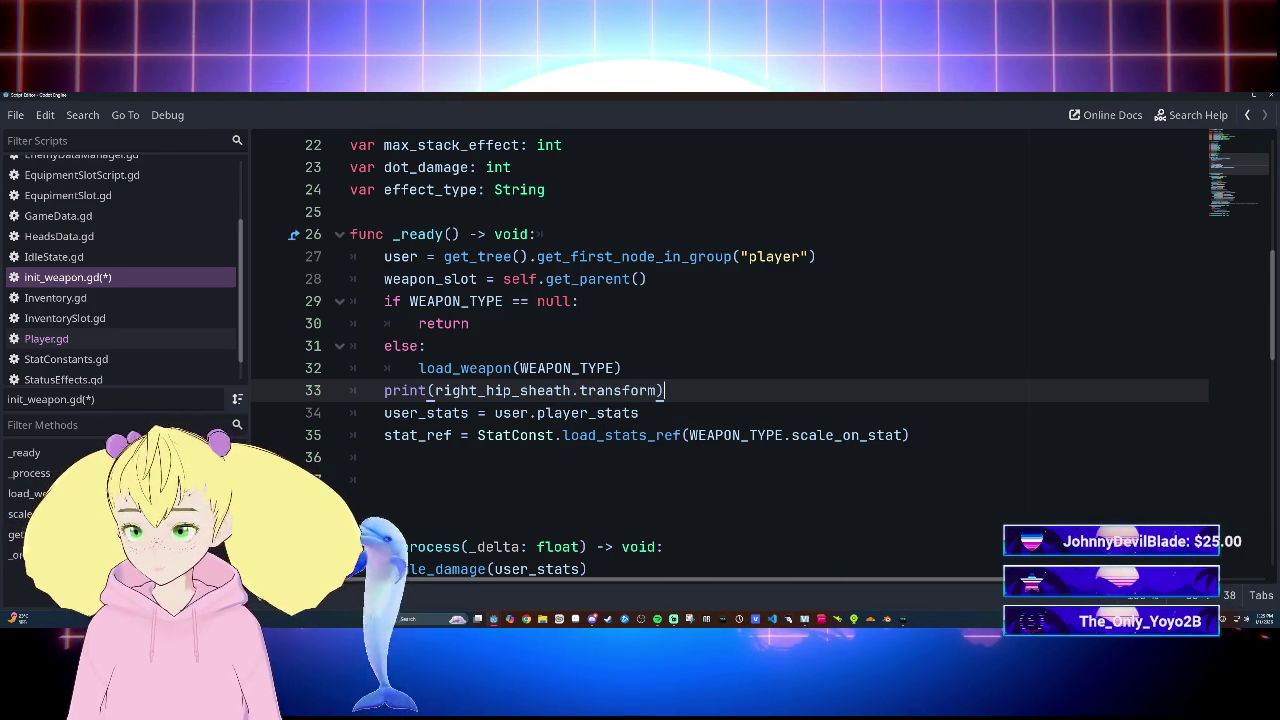
key("F5")
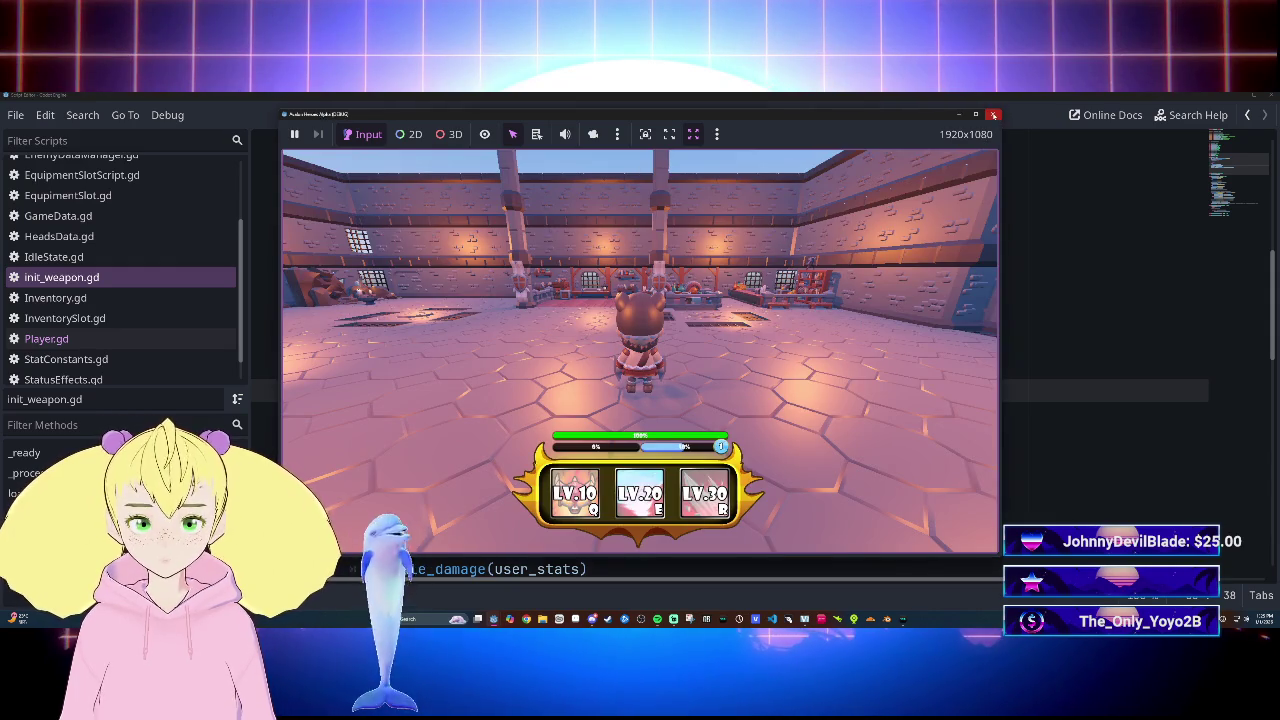
Step: Close the game window and return to the main editor to read the printed transforms
left_click(994, 116)
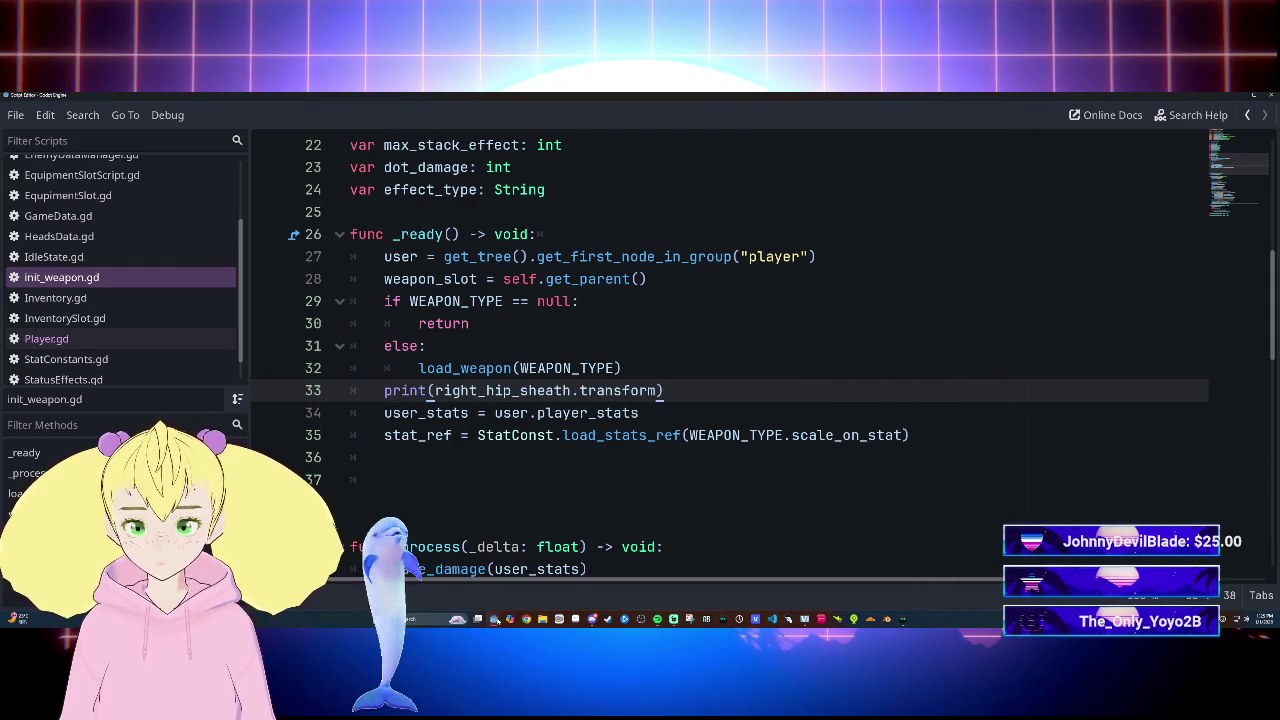
left_click(469, 592)
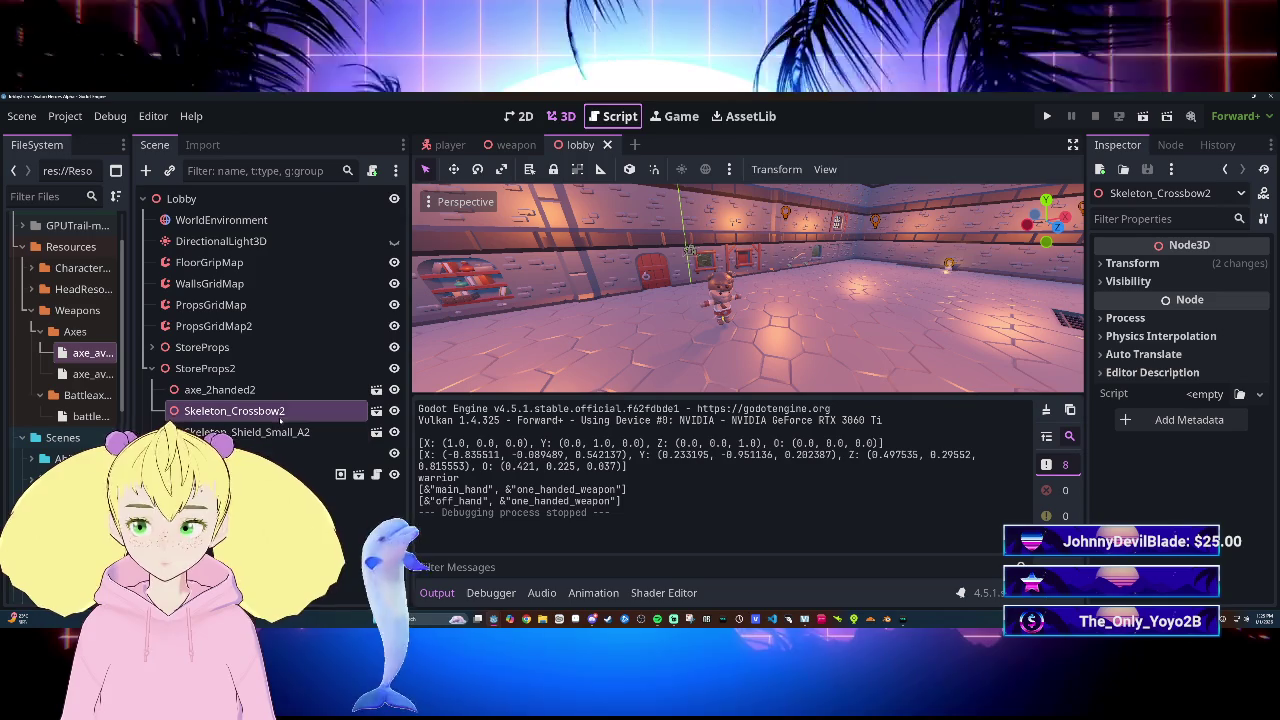
Step: Open the weapon scene and expand the Transform sections of BackSheath and LeftHipSheath
left_click(516, 144)
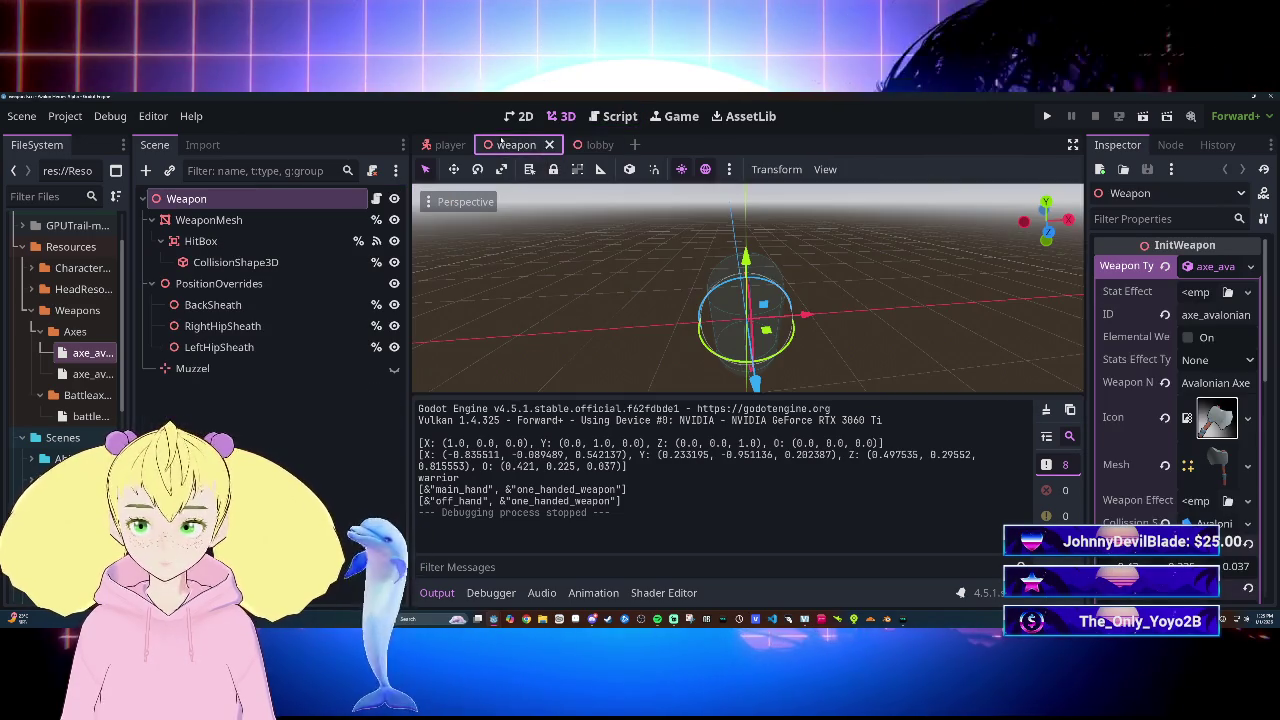
left_click(269, 345)
left_click(262, 327)
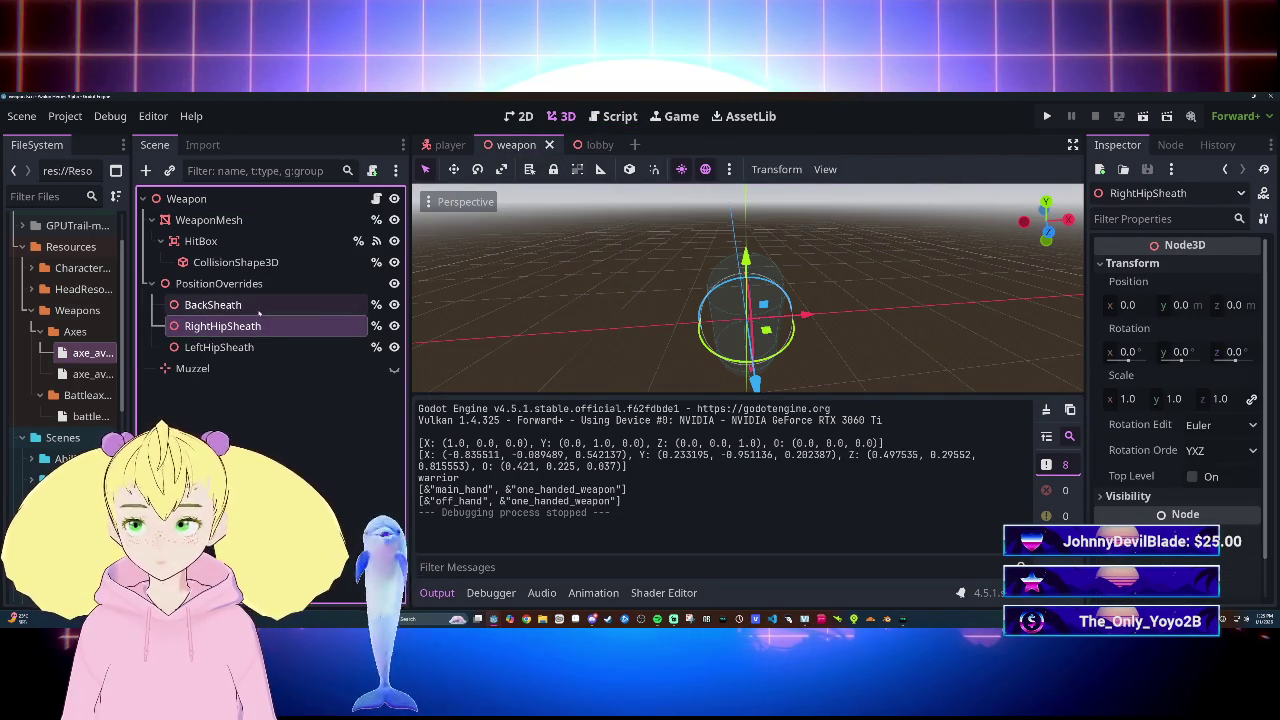
left_click(258, 306)
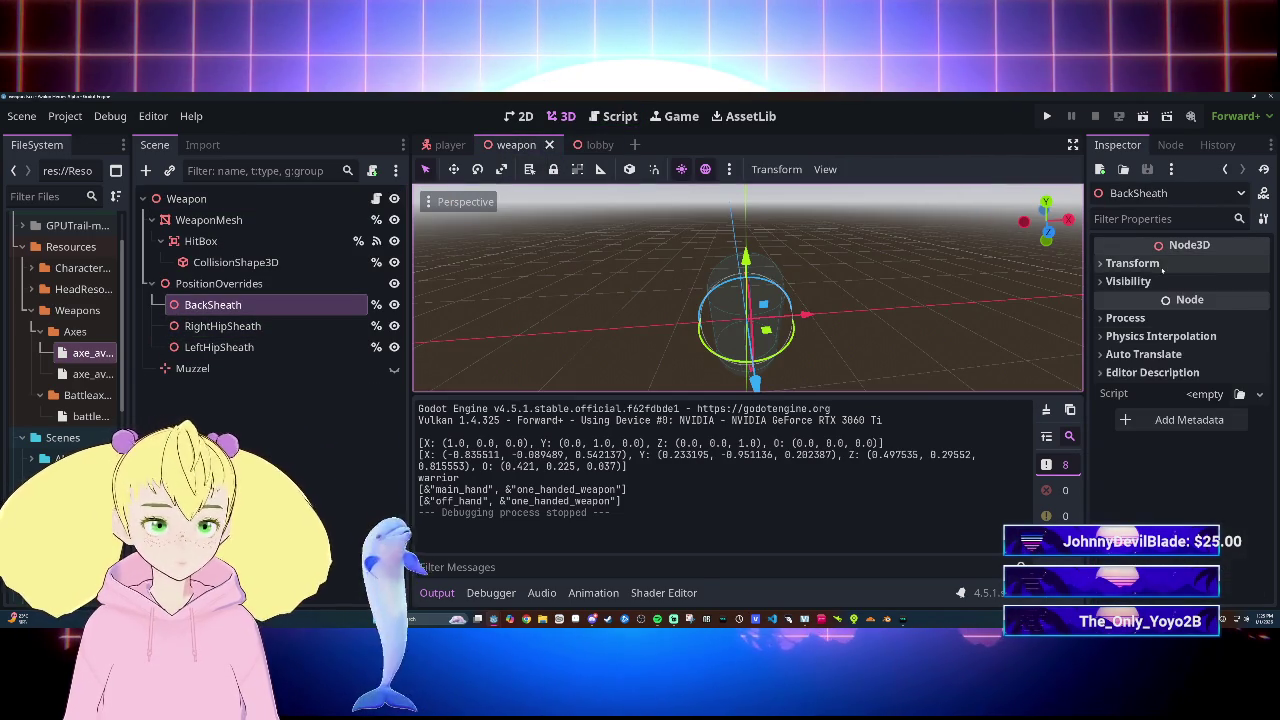
left_click(1160, 264)
left_click(262, 326)
left_click(276, 346)
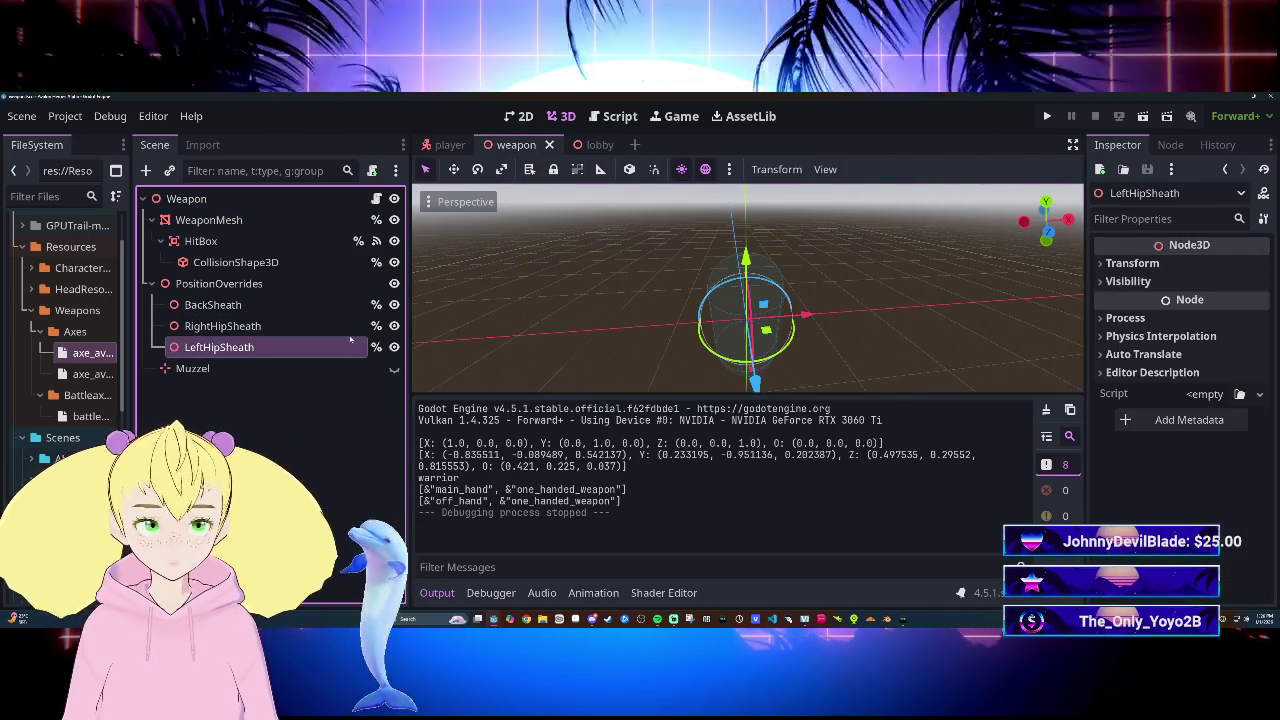
left_click(1132, 263)
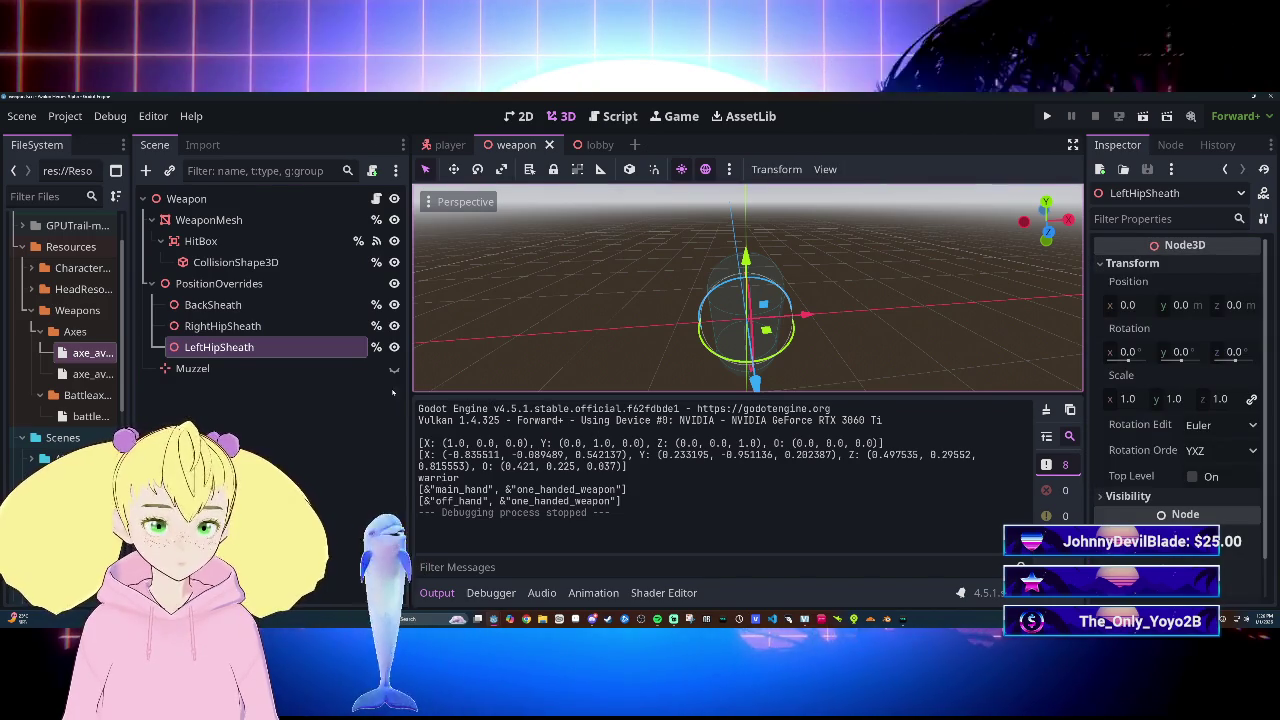
Step: Compare the BackSheath, RightHipSheath and LeftHipSheath transforms, all zeroed, then go to the player scene
left_click(240, 326)
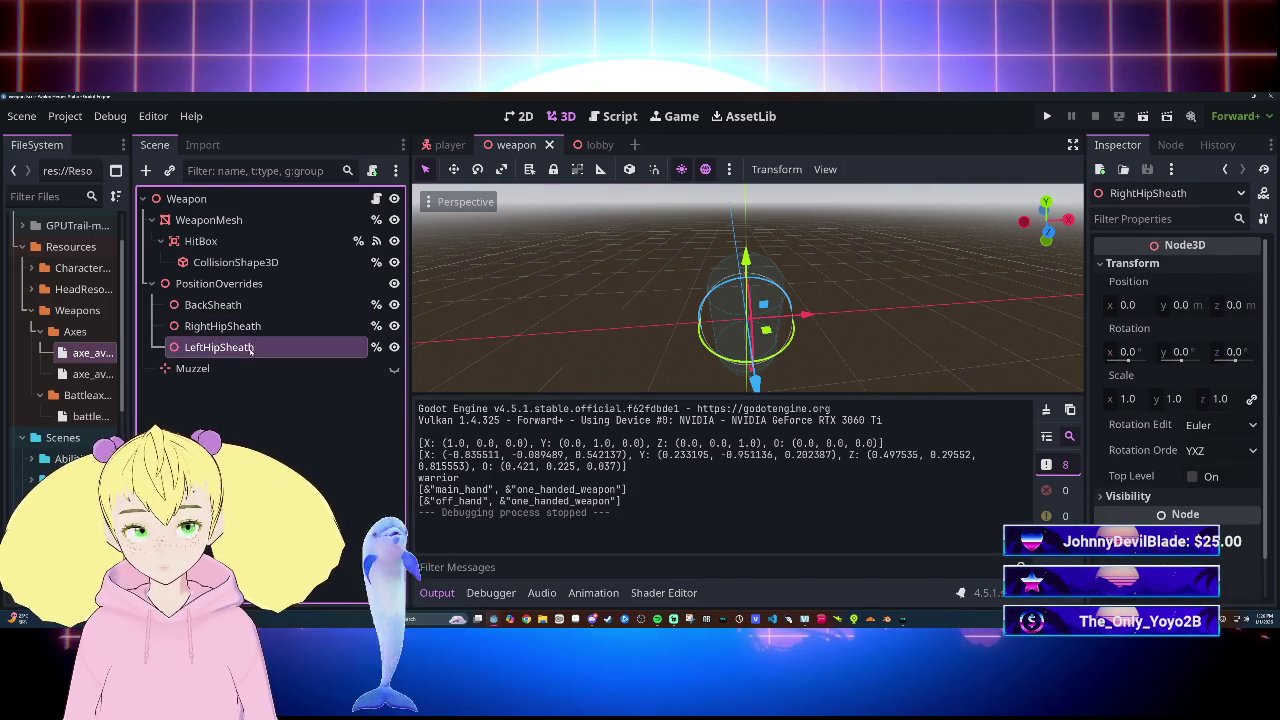
left_click(246, 306)
left_click(250, 330)
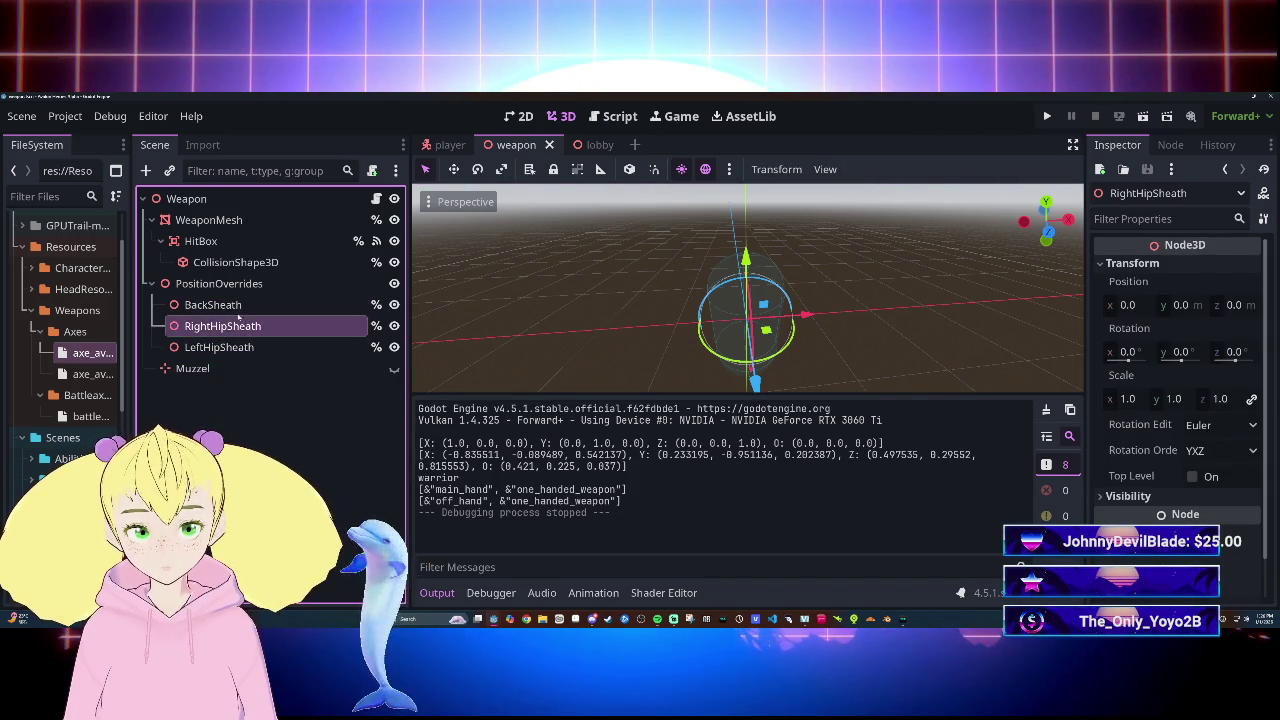
left_click(240, 326)
left_click(240, 347)
left_click(245, 326)
left_click(258, 346)
left_click(240, 305)
left_click(240, 326)
left_click(240, 305)
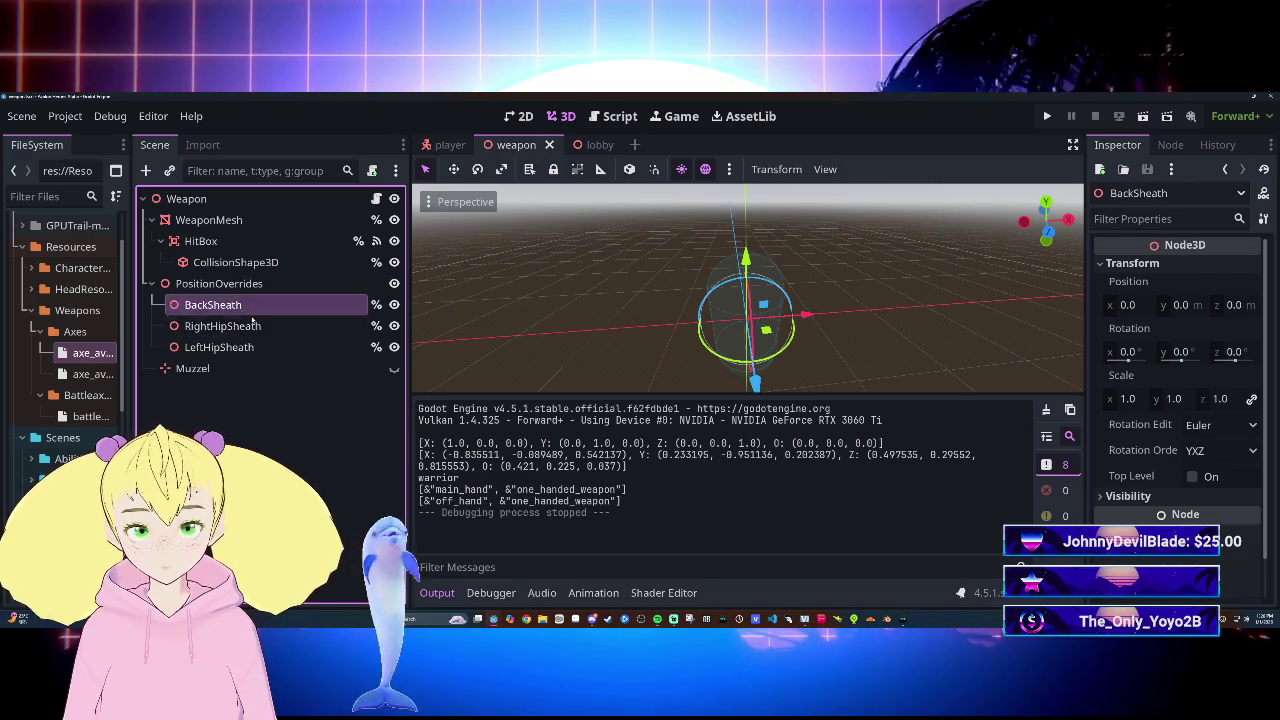
left_click(245, 326)
left_click(248, 346)
left_click(245, 306)
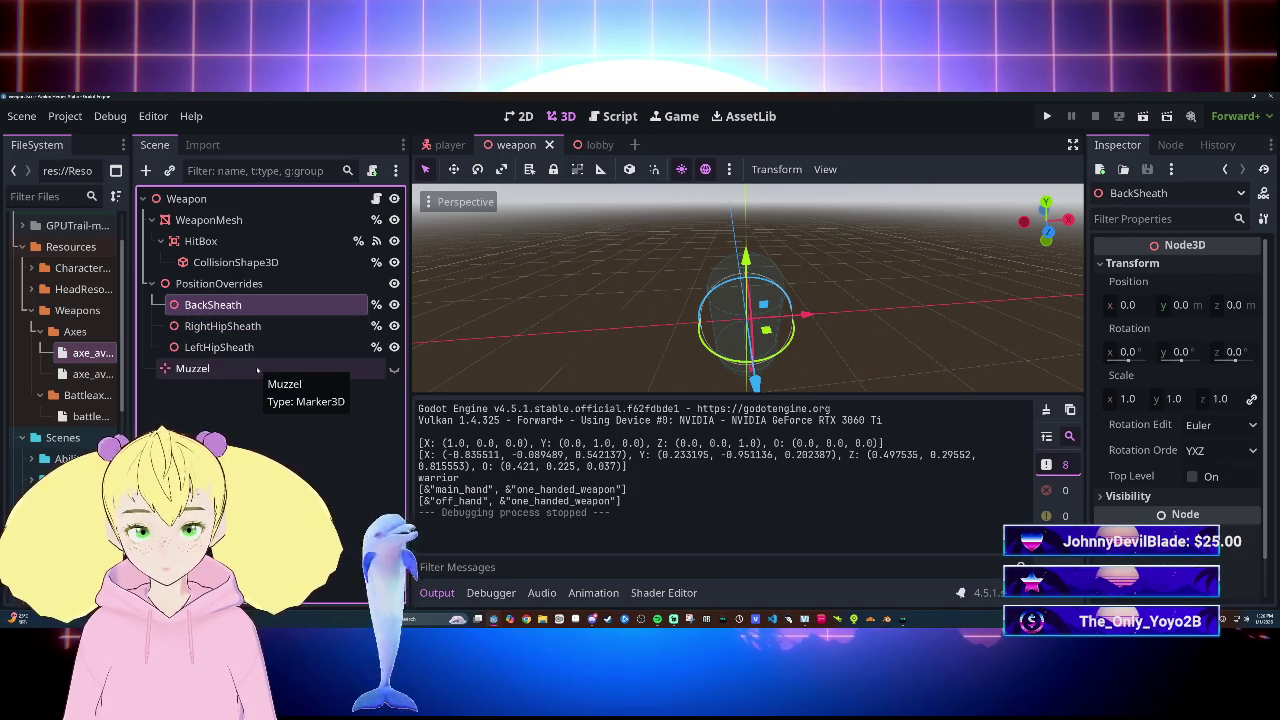
left_click(245, 326)
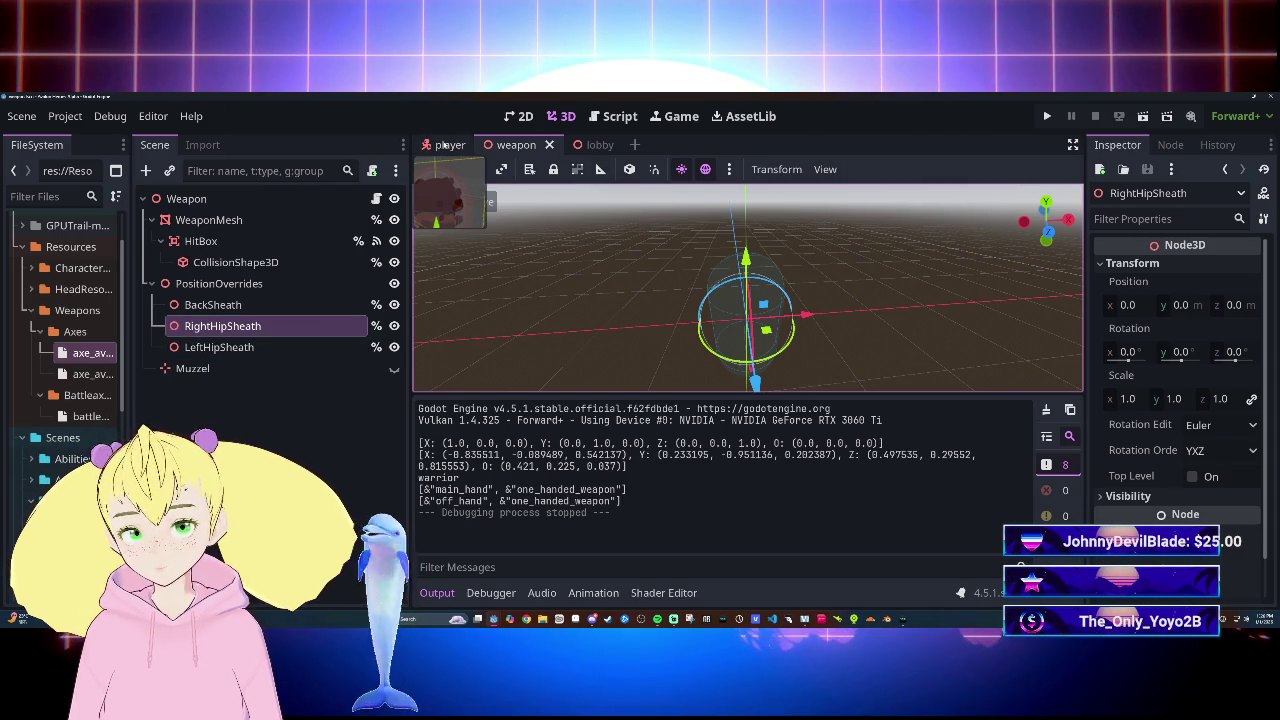
left_click(447, 145)
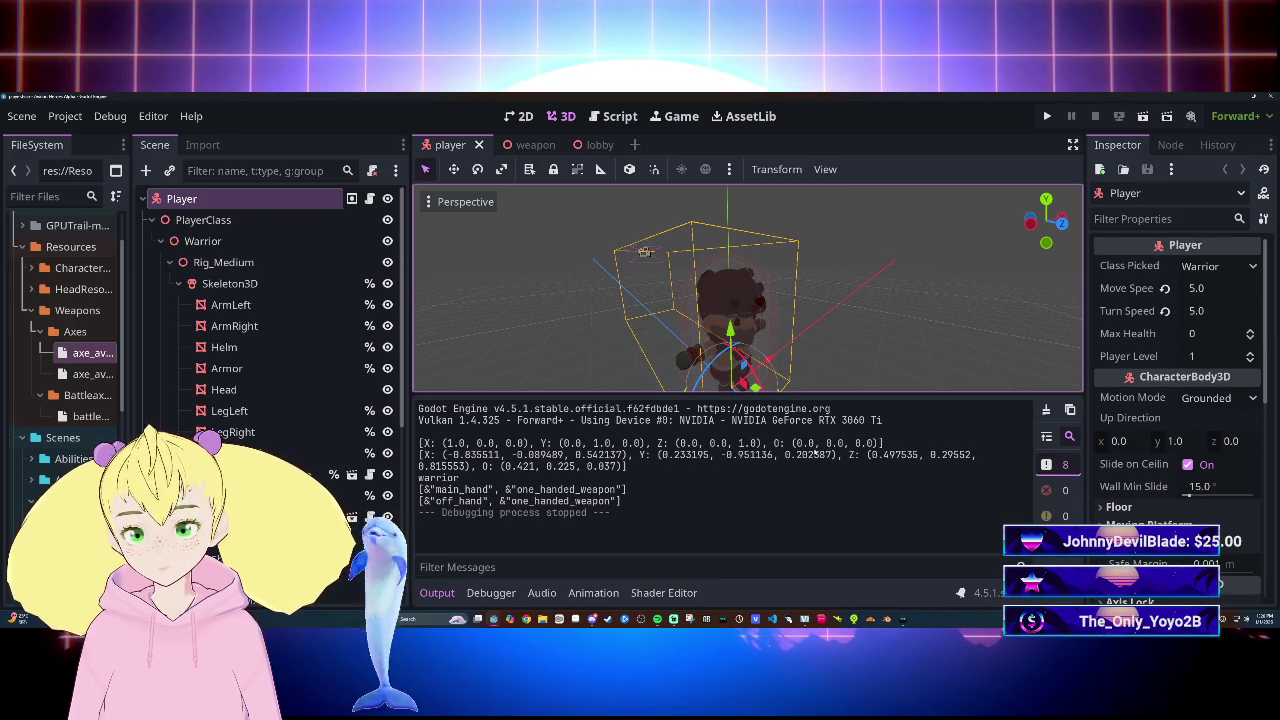
Step: Return to the weapon scene with RightHipSheath at zero position, zero rotation and scale 1
left_click(530, 145)
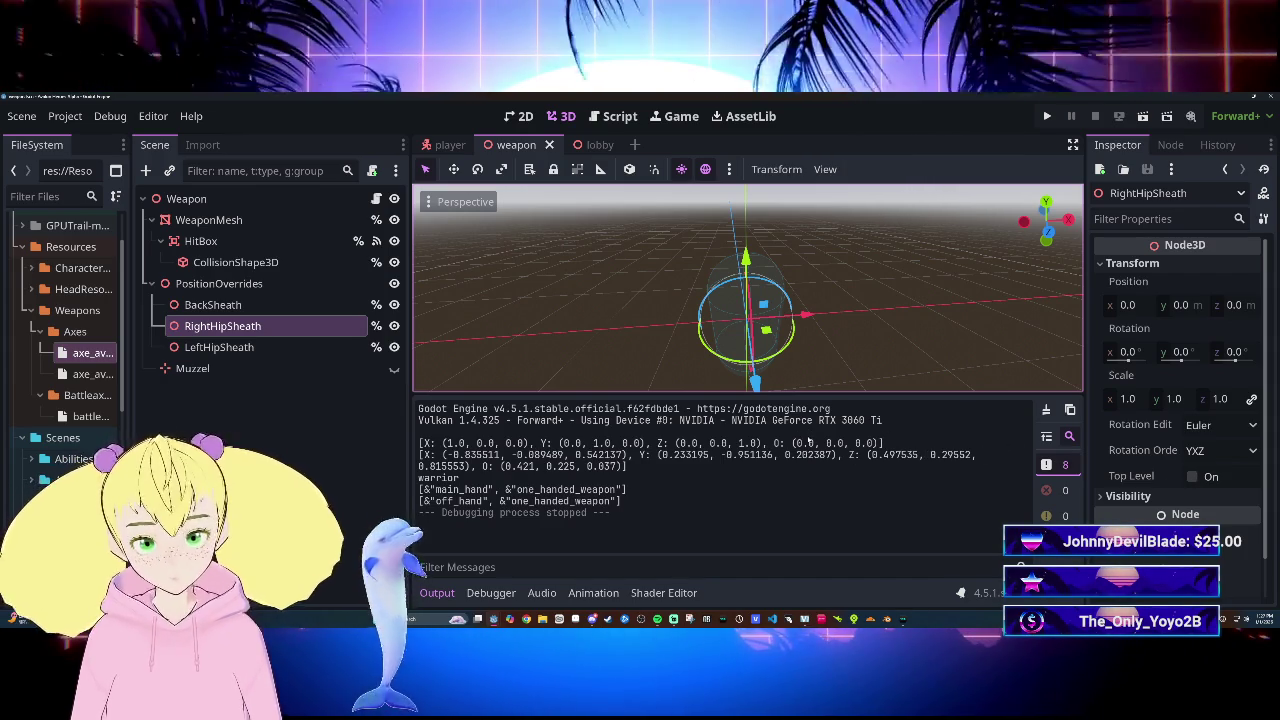
left_click(1213, 426)
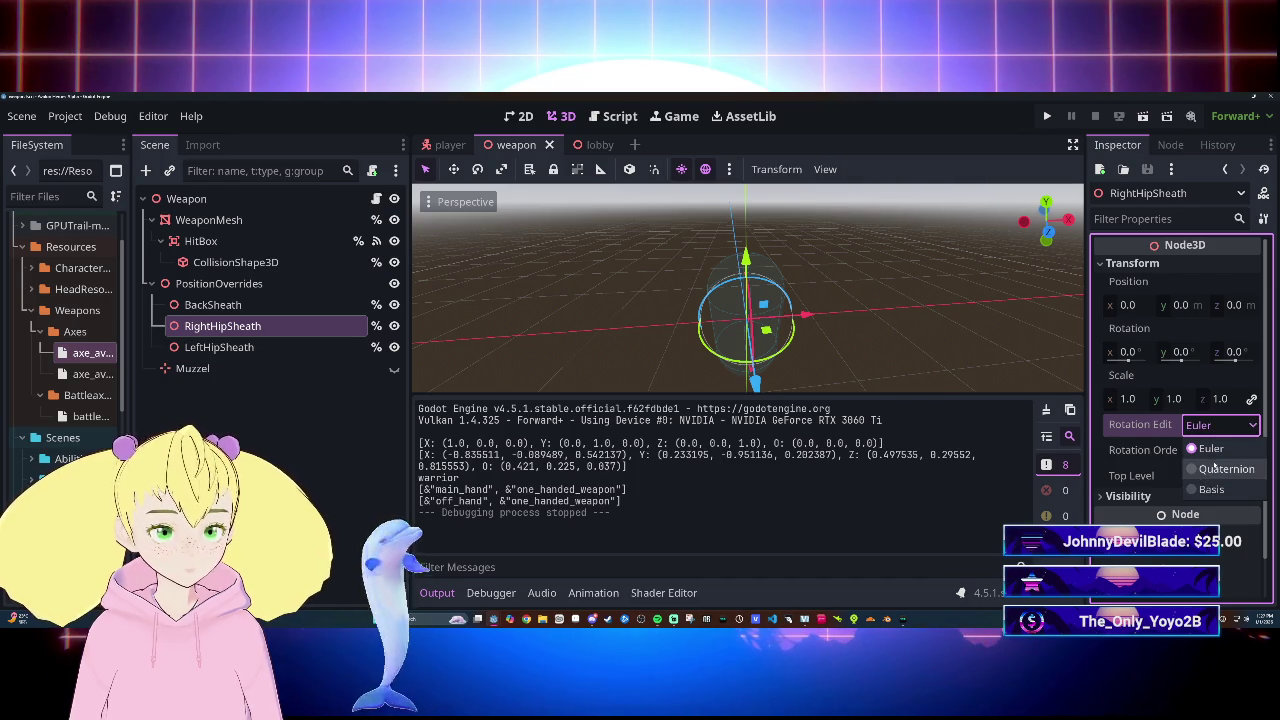
left_click(1213, 426)
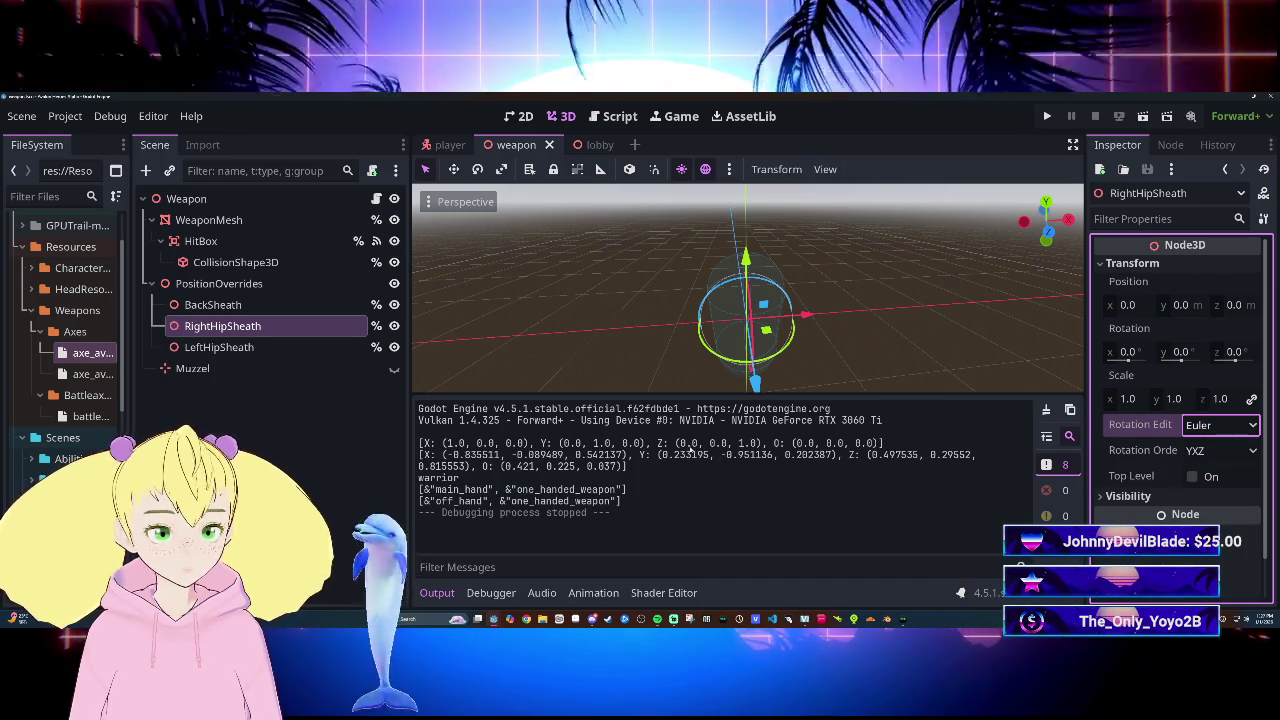
left_click(1222, 425)
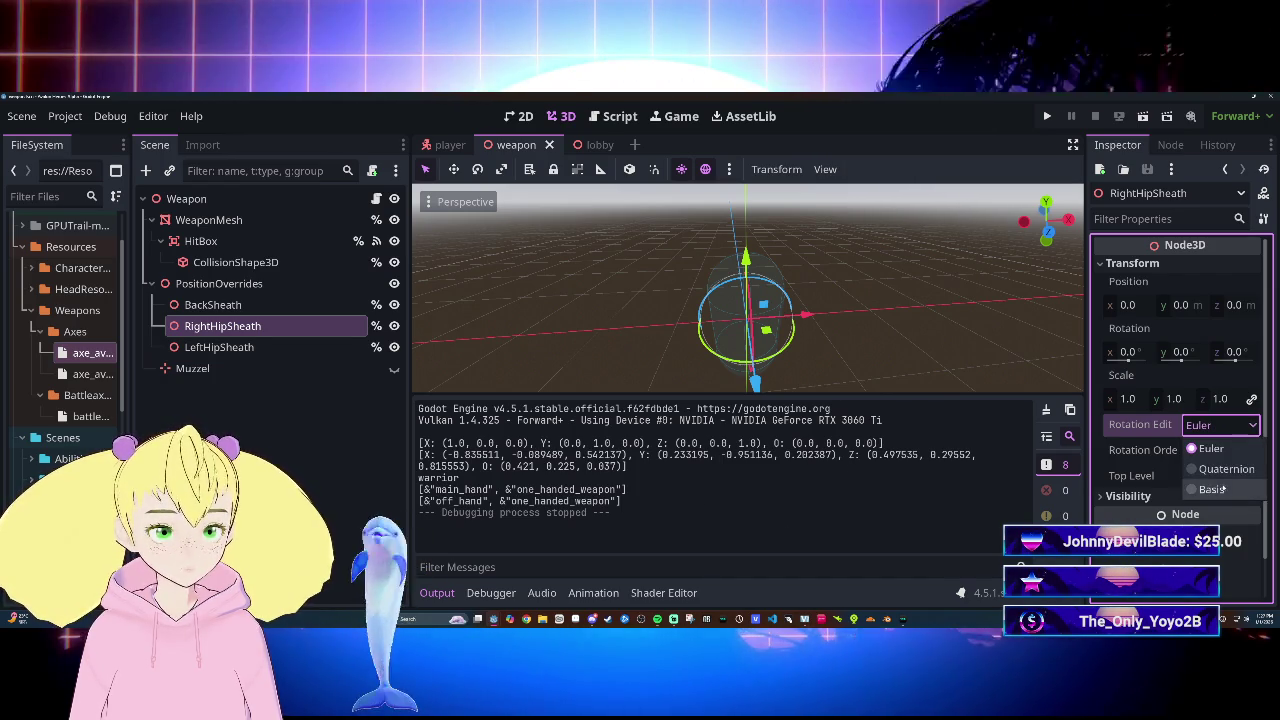
left_click(1230, 449)
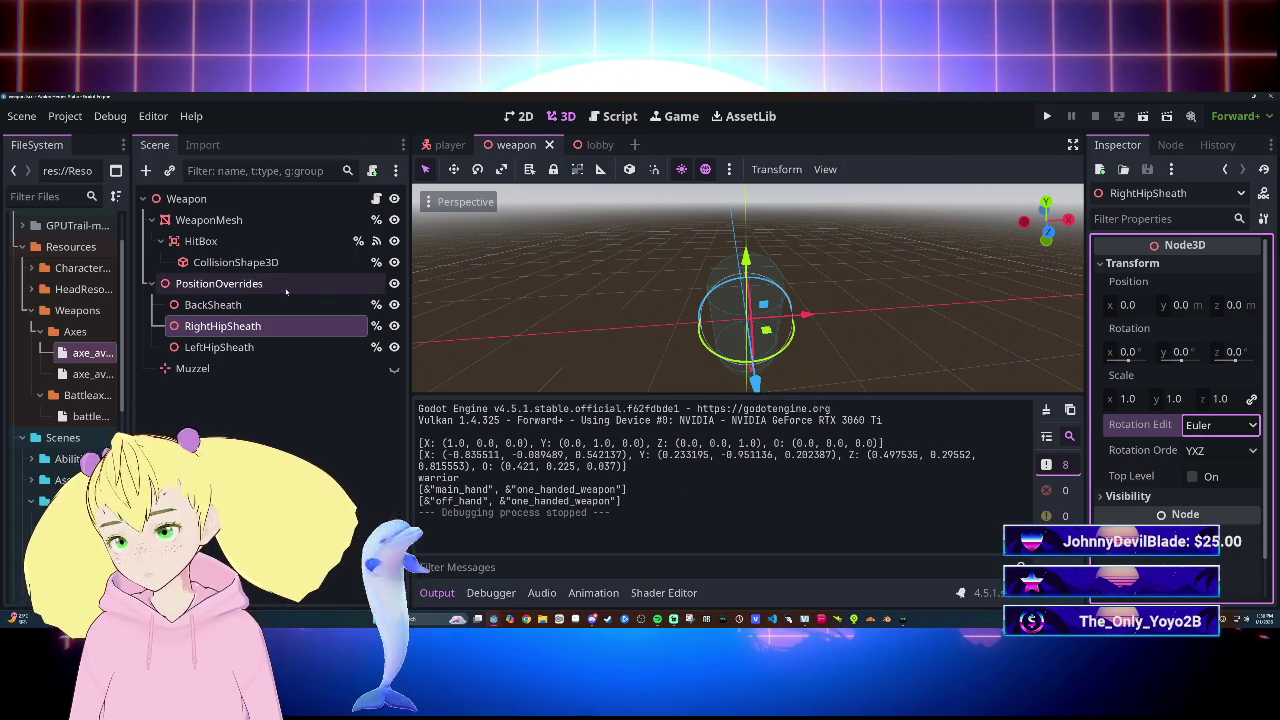
Step: Select the Weapon root and view its Sheath Pos (-0.43, 0.225, 0.037) and Sheath Rotation values
left_click(262, 203)
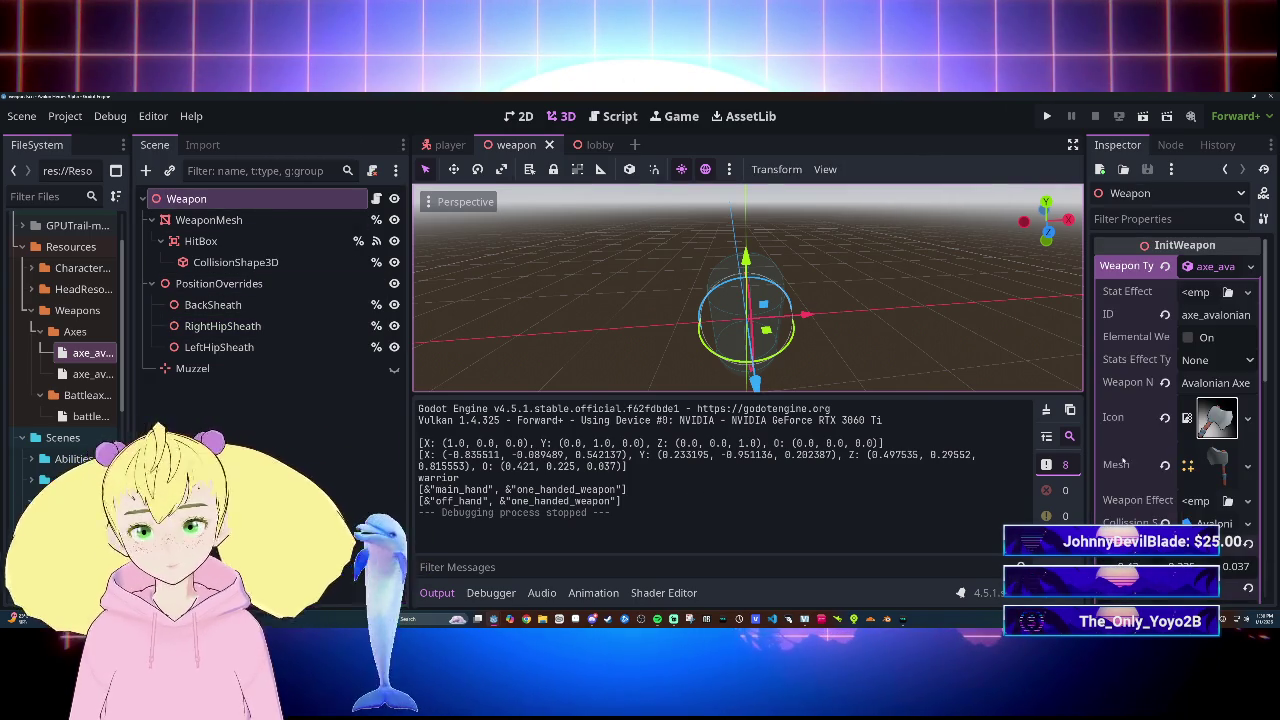
scroll(1170, 420, "down", 5)
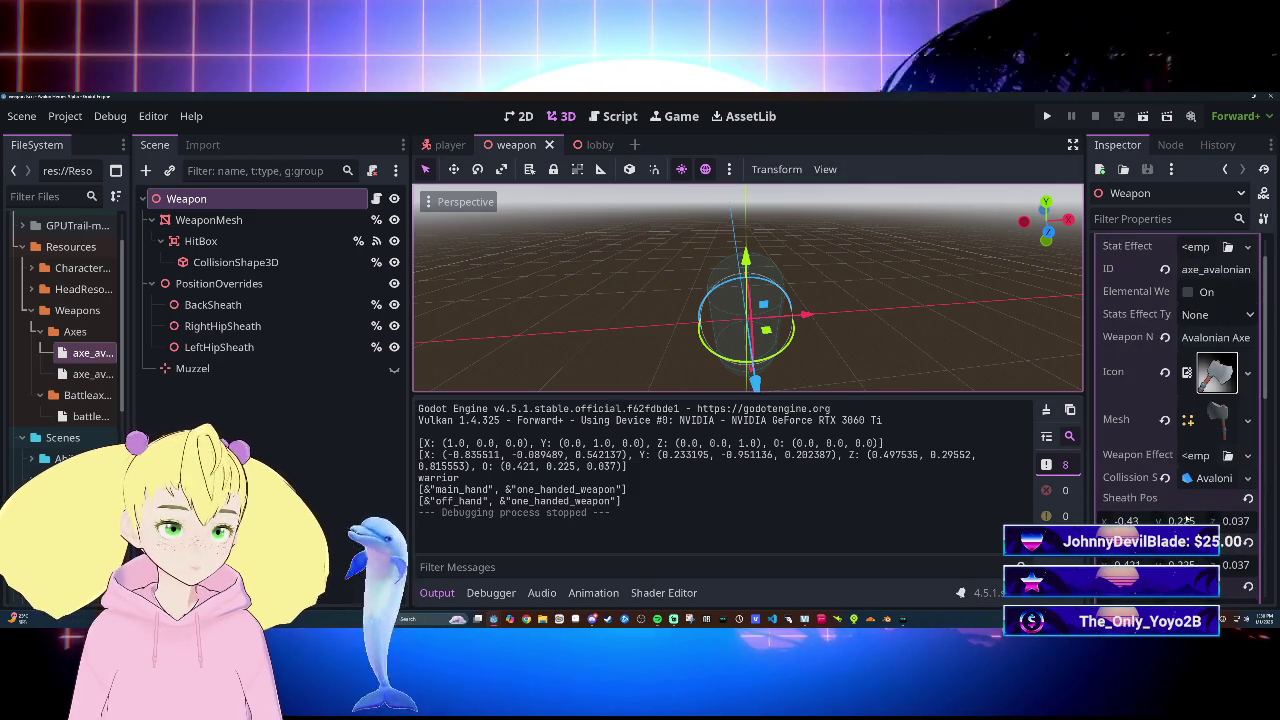
left_click(449, 145)
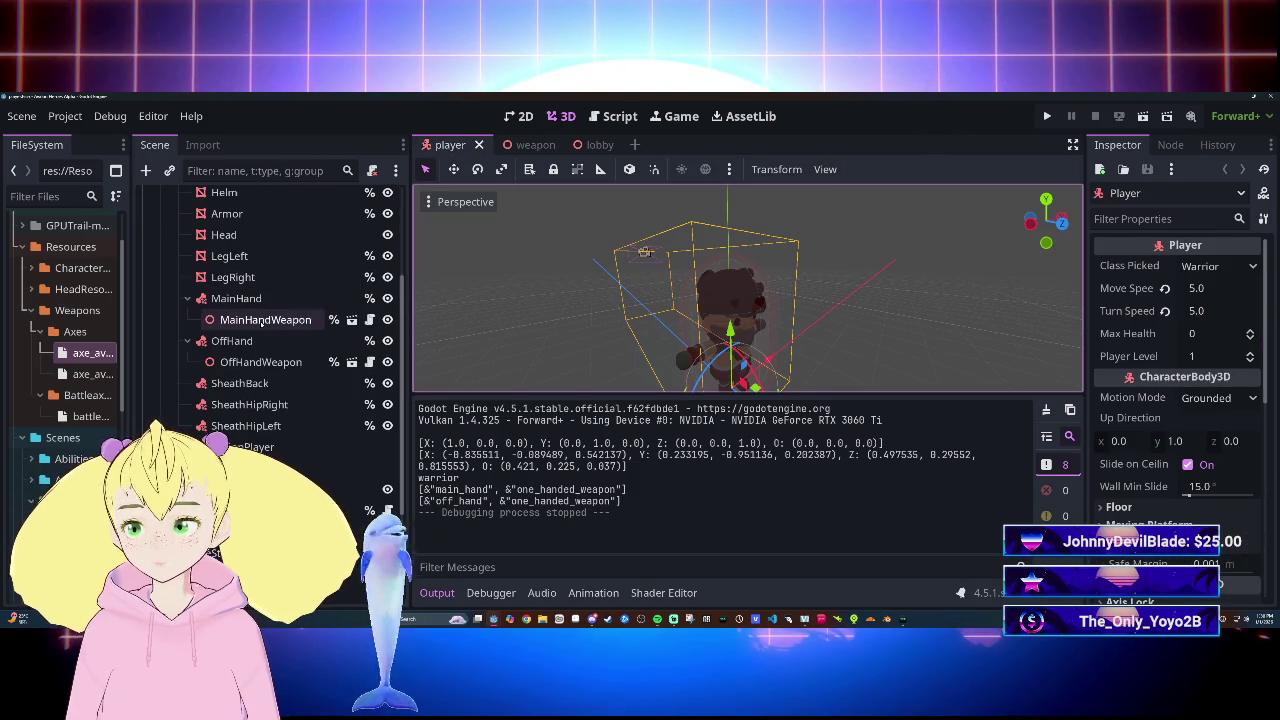
scroll(291, 369, "up", 5)
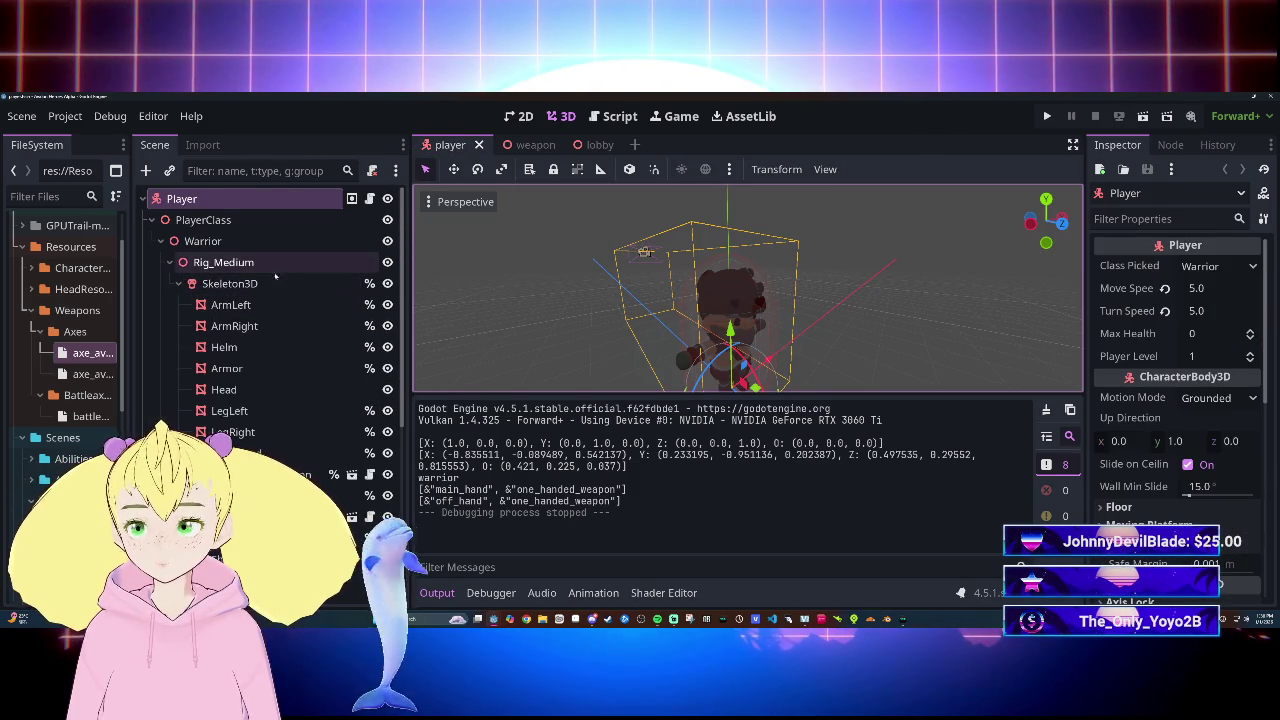
left_click(547, 147)
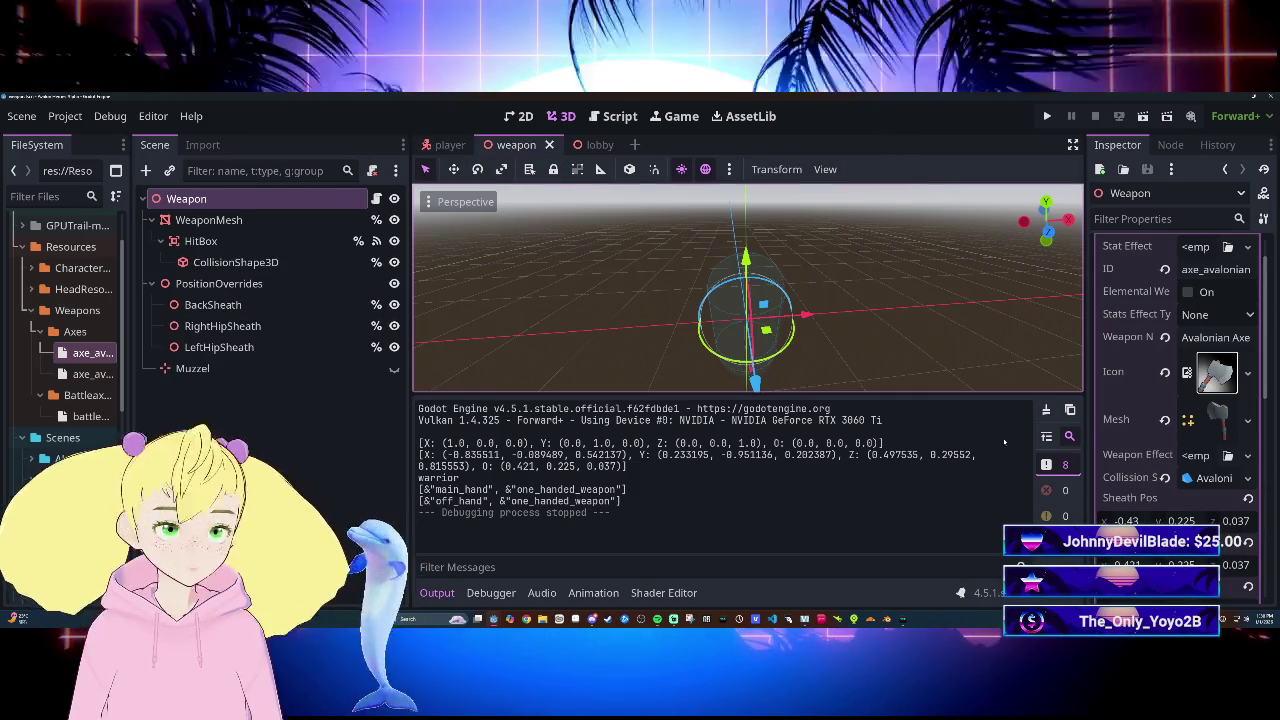
scroll(1177, 504, "down", 3)
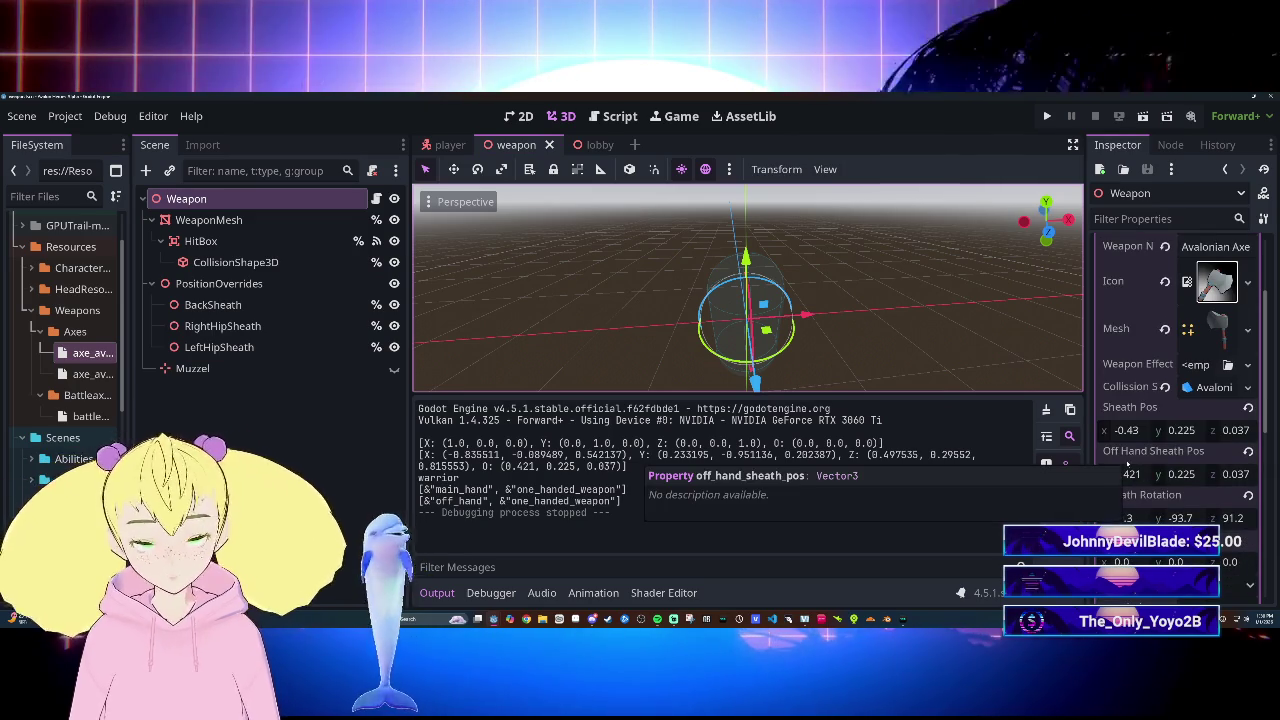